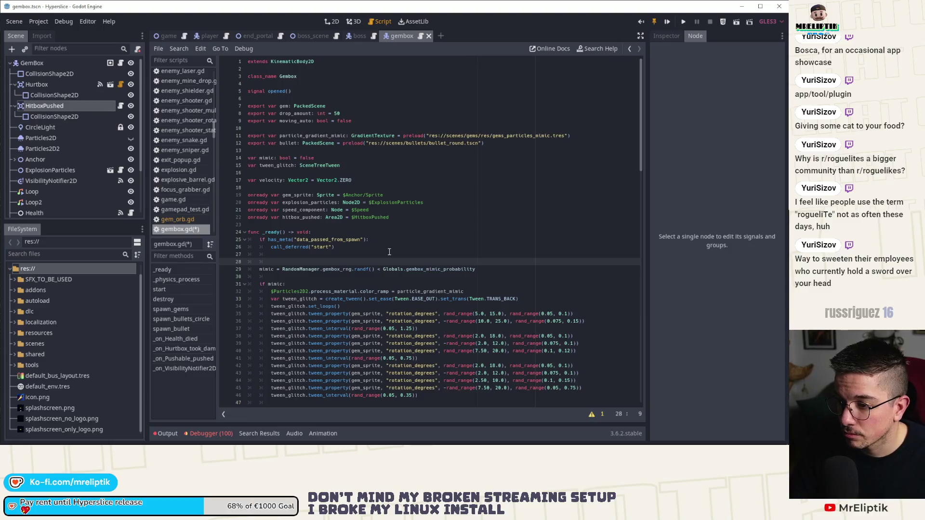
Add hitbox_pushed.disable() to gembox.gd's _ready function and save
{"action": "key", "text": "Return"}
{"action": "type", "text": "hitbox_pushed.disable("}
{"action": "key", "text": "ctrl+s"}
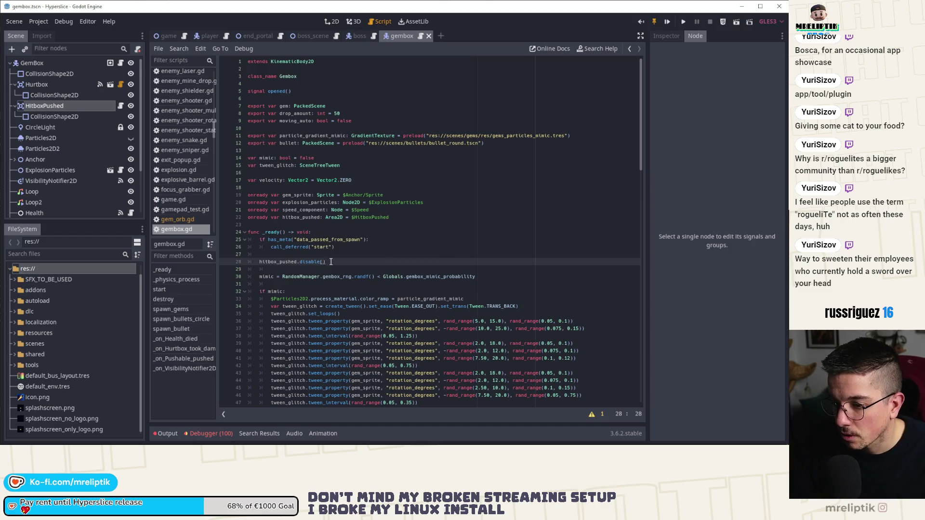
Enable the pushed hitbox in _on_Pushable_pushed after moving_auto = false, and save
{"action": "left_click", "coordinate": [181, 359]}
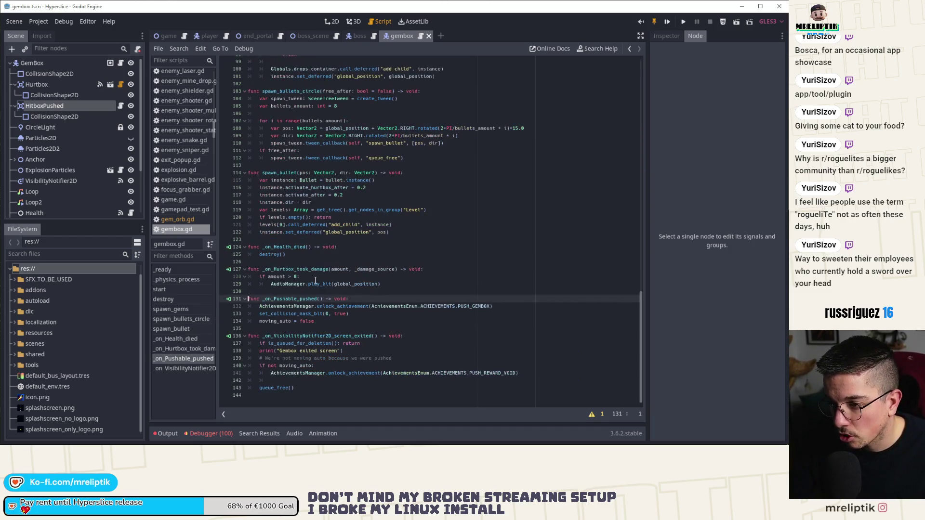
{"action": "left_click", "coordinate": [354, 320]}
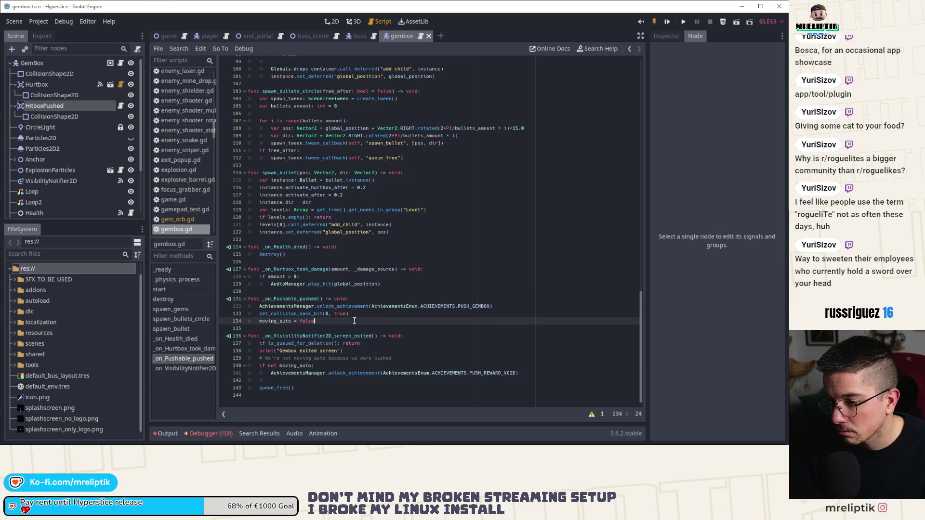
{"action": "key", "text": "Return"}
{"action": "type", "text": "hitbox_pushed."}
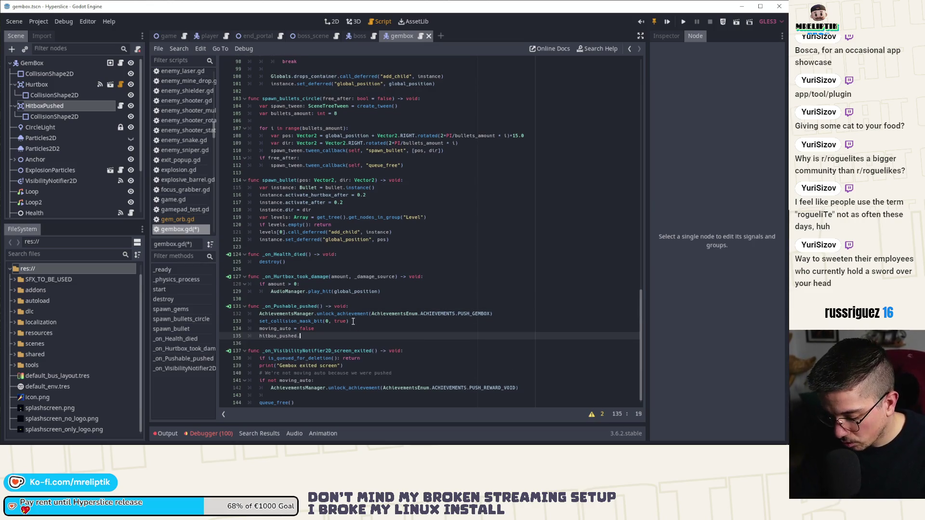
{"action": "key", "text": "ctrl+s"}
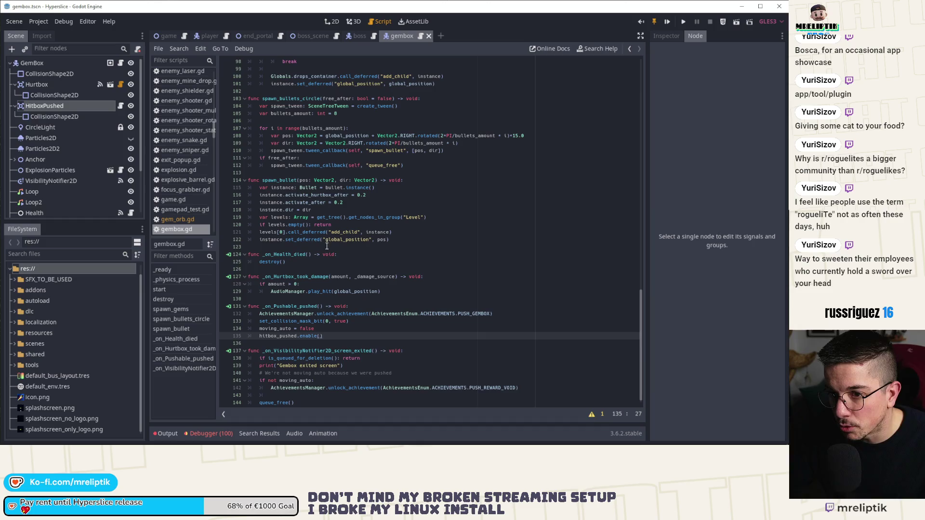
Connect the Pushable node's collided and timeout signals to gembox methods
{"action": "scroll", "coordinate": [27, 148], "scroll_direction": "down", "scroll_amount": 3}
{"action": "left_click", "coordinate": [34, 176]}
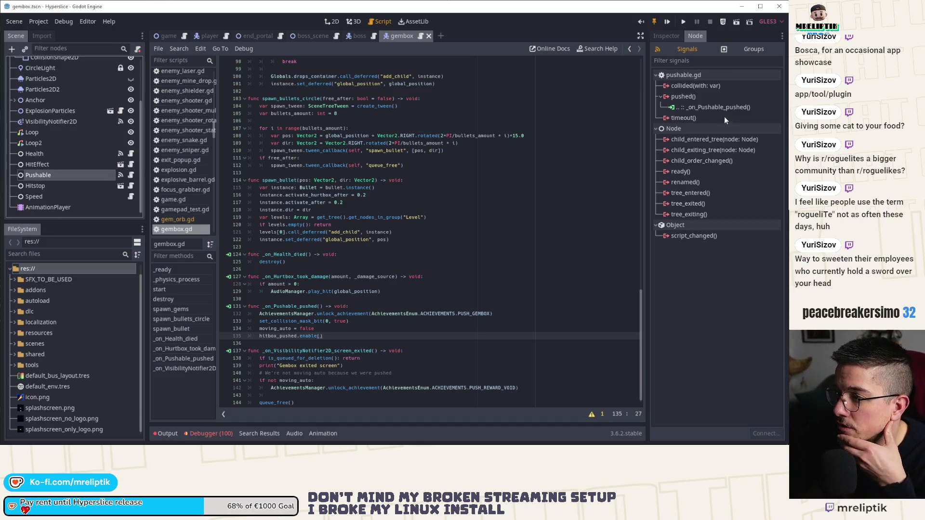
{"action": "double_click", "coordinate": [697, 88]}
{"action": "left_click", "coordinate": [348, 328]}
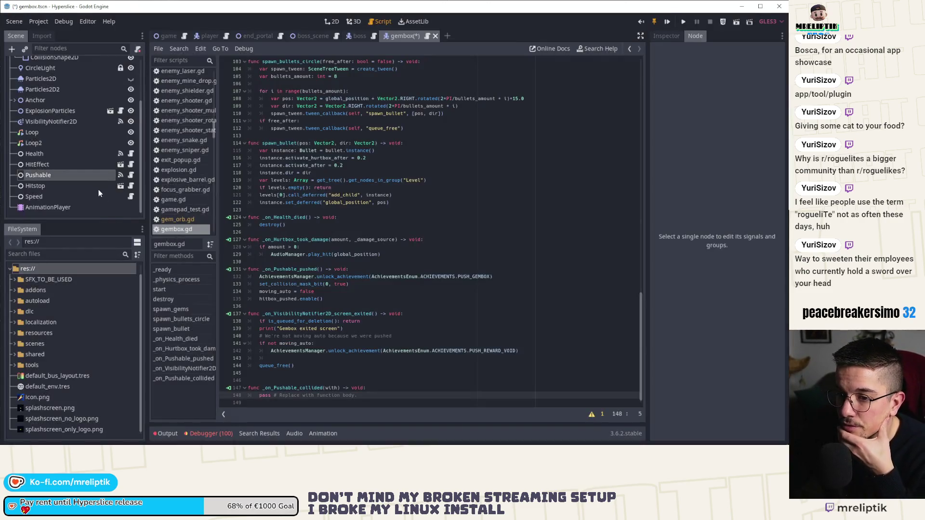
{"action": "double_click", "coordinate": [693, 129]}
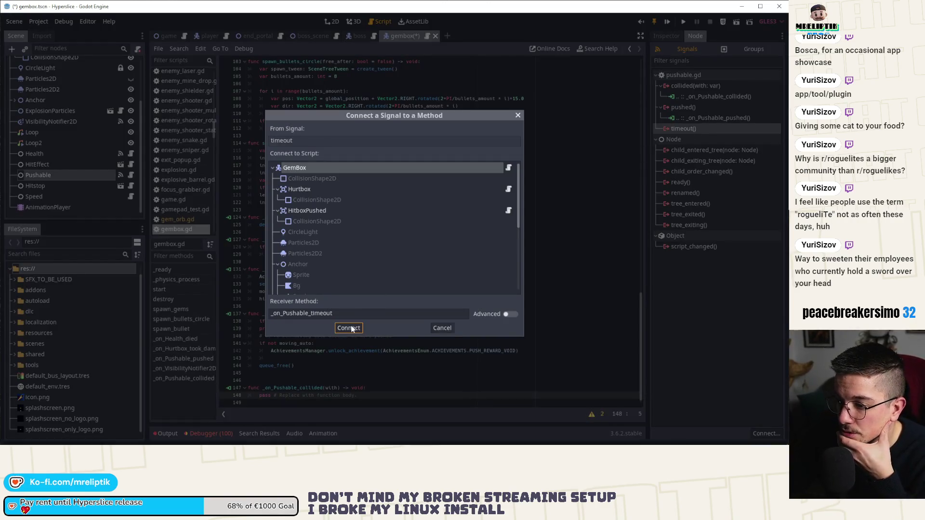
{"action": "left_click", "coordinate": [349, 328]}
Replace pass in _on_Pushable_timeout with hitbox_pushed.disable() and save
{"action": "left_click", "coordinate": [271, 334]}
{"action": "key", "text": "BackSpace"}
{"action": "left_click_drag", "start_coordinate": [262, 374], "coordinate": [392, 373]}
{"action": "type", "text": "hitbox_pushed"}
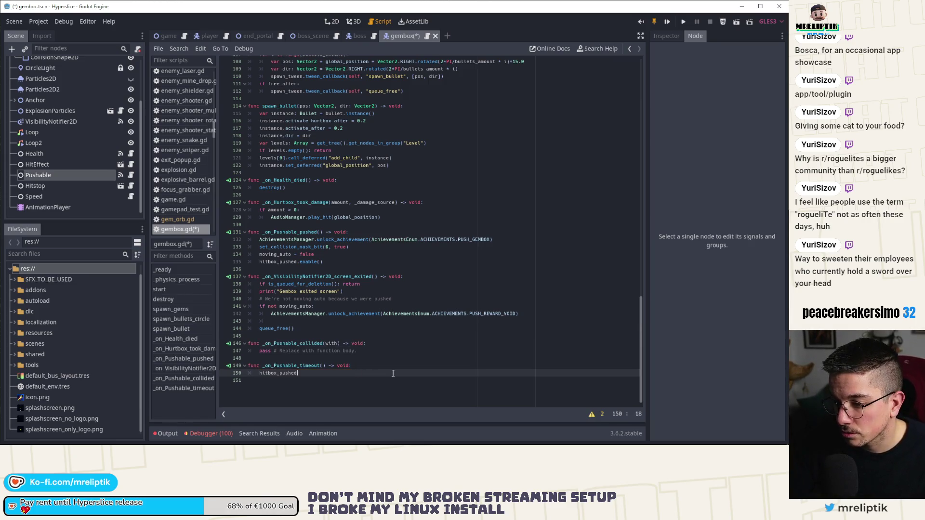
{"action": "type", "text": ".dis"}
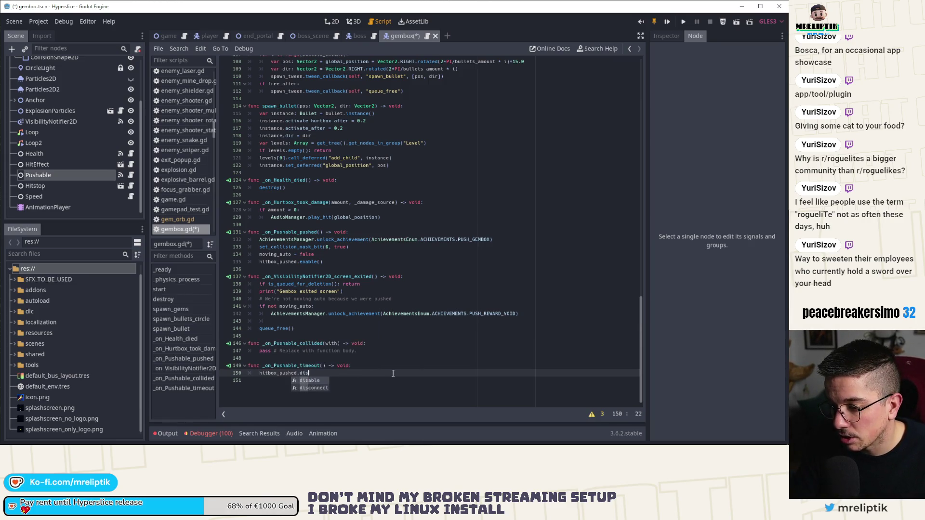
{"action": "key", "text": "ctrl+s"}
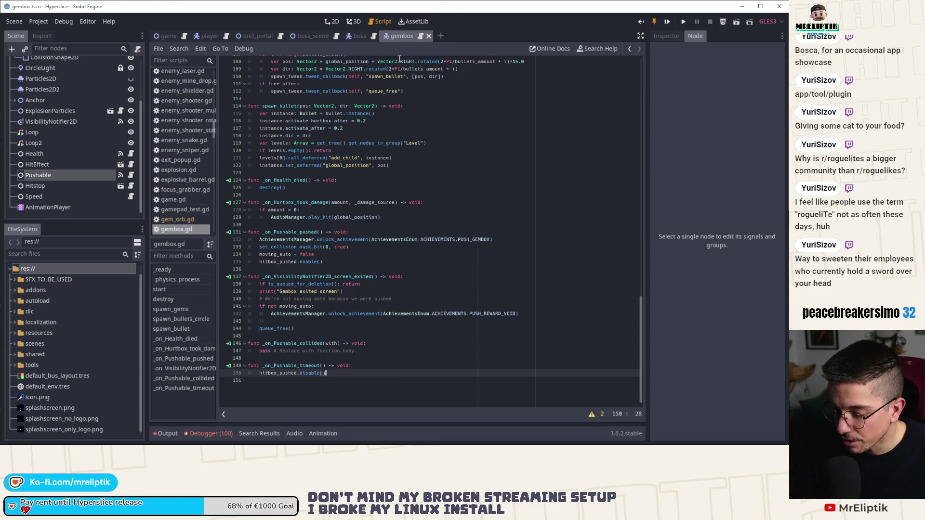
Open the gem_orb.tscn scene through the quick scene finder
{"action": "key", "text": "ctrl+shift+o"}
{"action": "type", "text": "gemor"}
{"action": "key", "text": "Return"}
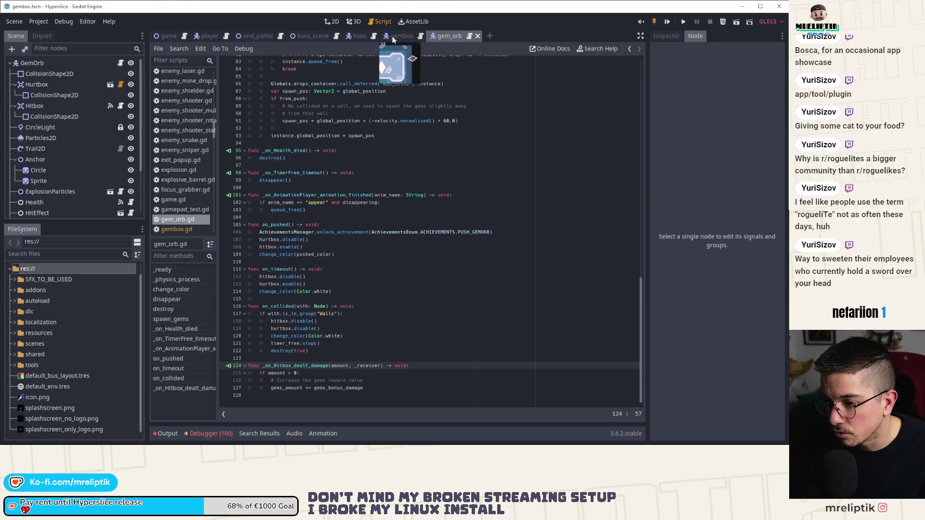
Replace pass in _on_Pushable_collided with hitbox_pushed.disable(), save, and run the game with F5
{"action": "left_click_drag", "start_coordinate": [392, 37], "coordinate": [394, 36]}
{"action": "double_click", "coordinate": [293, 359]}
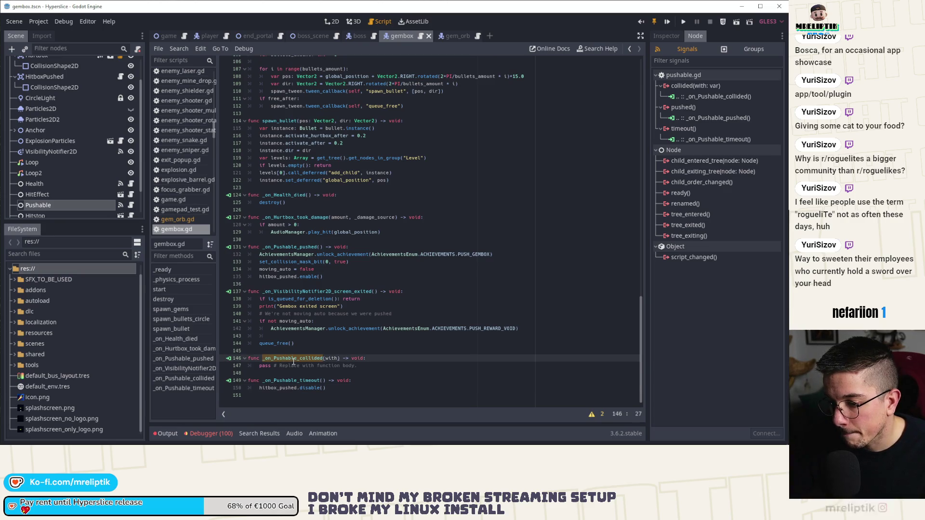
{"action": "left_click_drag", "start_coordinate": [259, 365], "coordinate": [361, 365]}
{"action": "type", "text": "hitbox_pushed"}
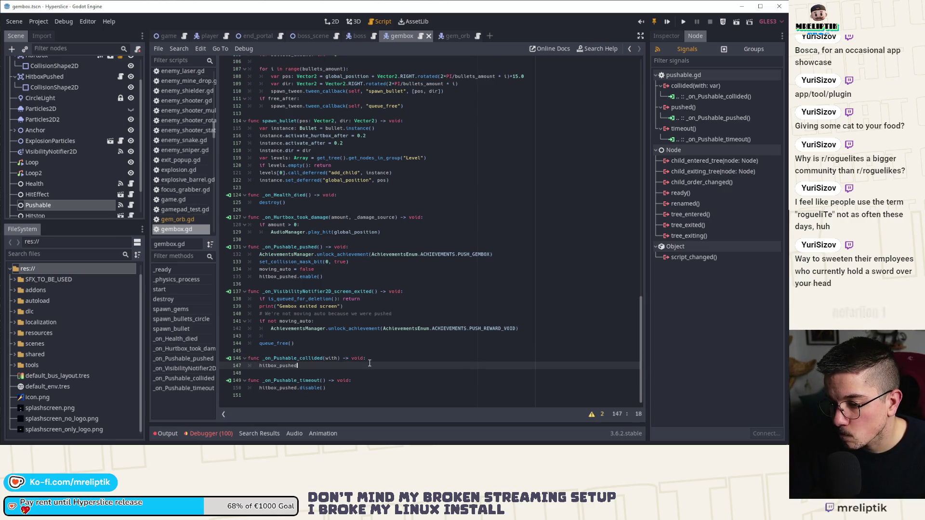
{"action": "type", "text": ".stop("}
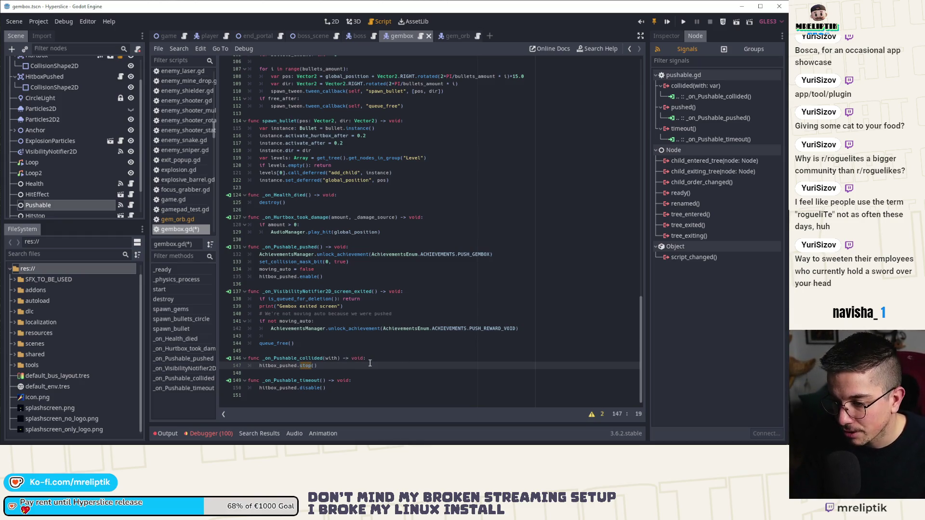
{"action": "type", "text": "disable"}
{"action": "key", "text": "ctrl+s"}
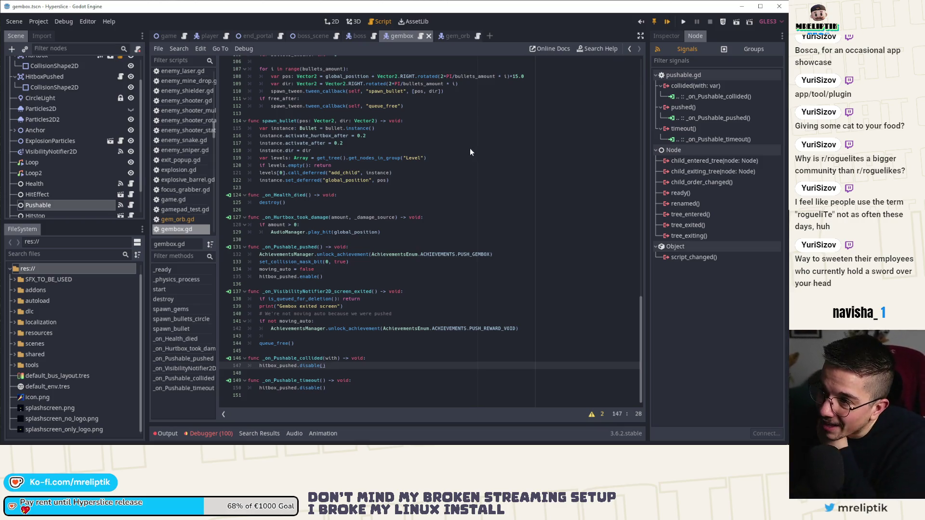
{"action": "key", "text": "F5"}
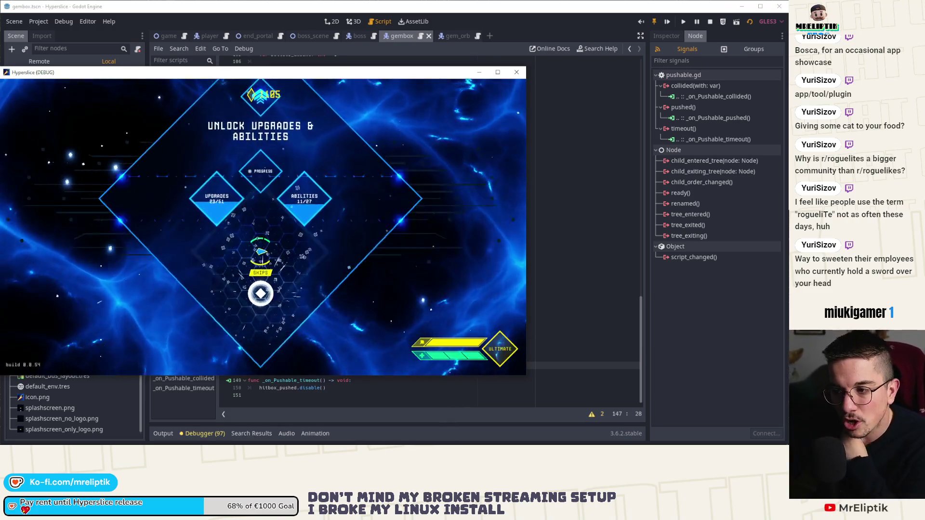
Start a run, glance at the dev console, then close the running game
{"action": "left_click", "coordinate": [325, 296]}
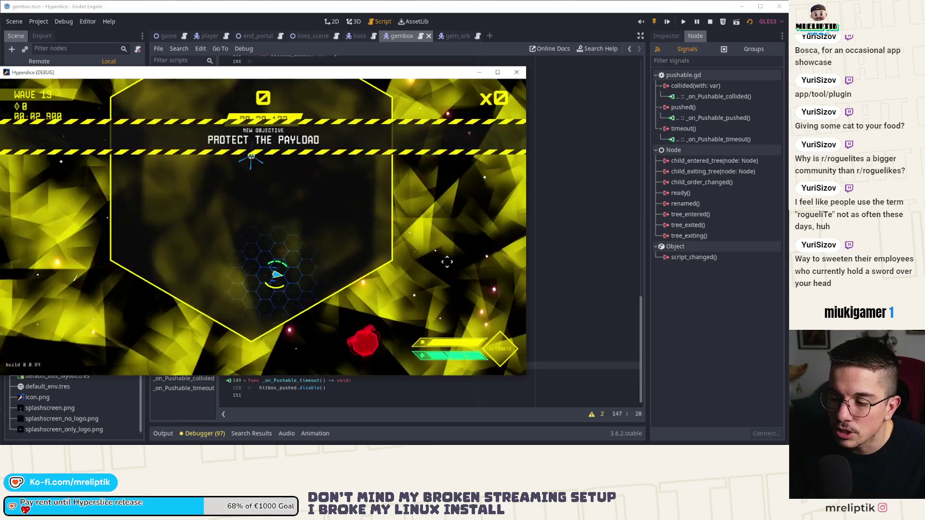
{"action": "key", "text": "grave"}
{"action": "key", "text": "grave"}
{"action": "key", "text": "Escape"}
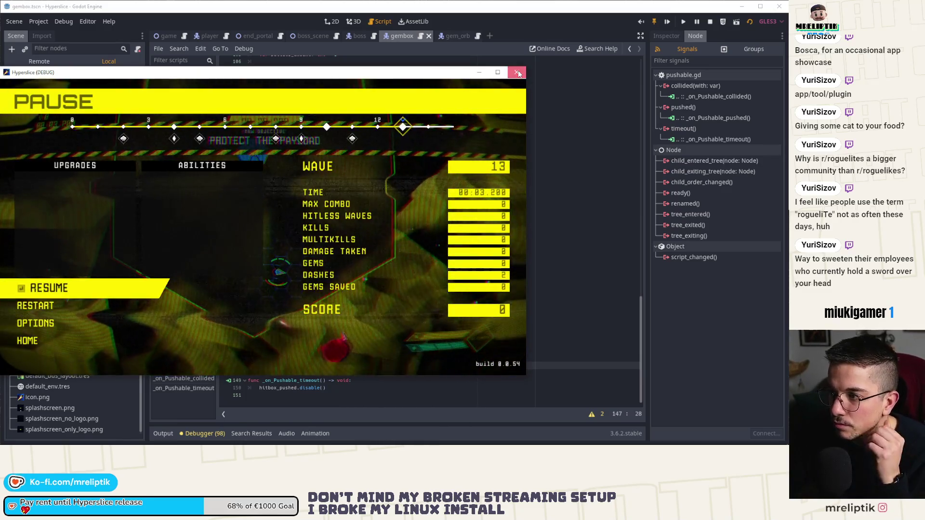
{"action": "key", "text": "alt+F4"}
Change game.gd's testing override to wave_manager.start(8) and save
{"action": "left_click", "coordinate": [168, 36]}
{"action": "left_click", "coordinate": [331, 21]}
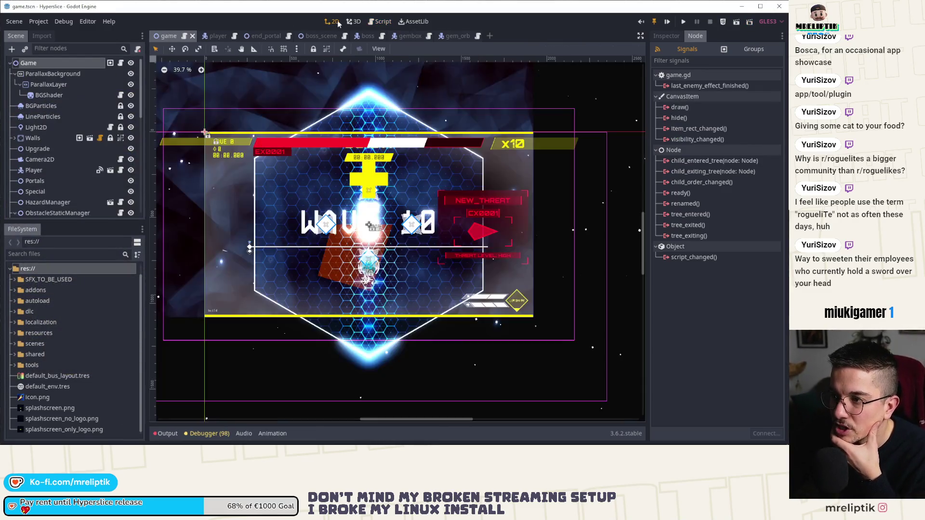
{"action": "left_click", "coordinate": [121, 65]}
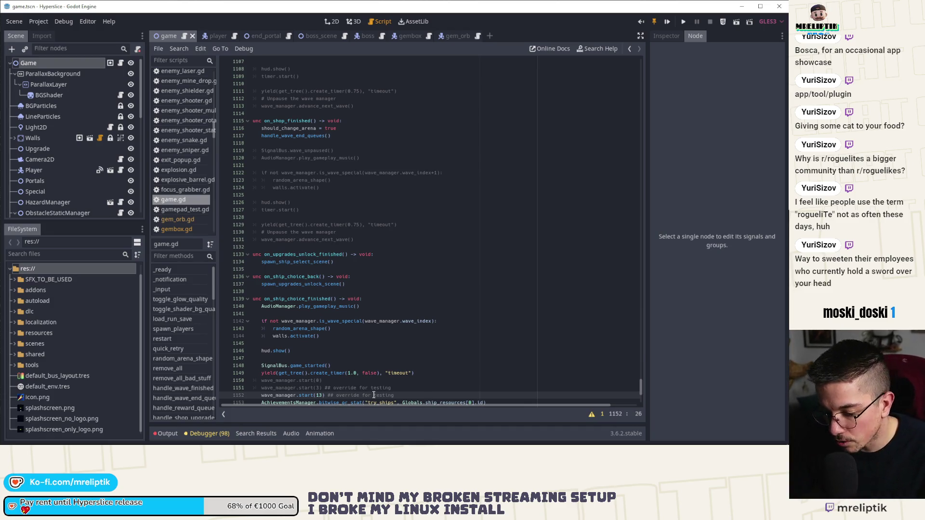
{"action": "type", "text": "0"}
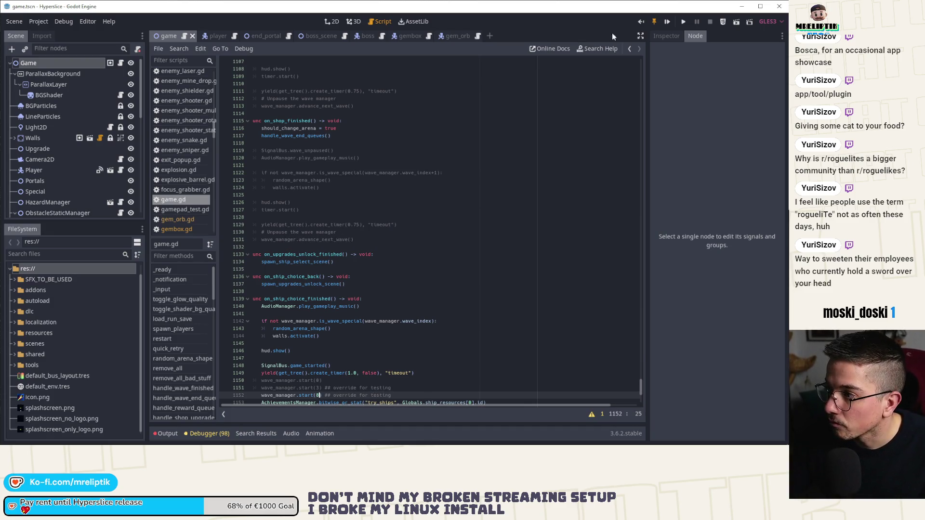
{"action": "key", "text": "ctrl+s"}
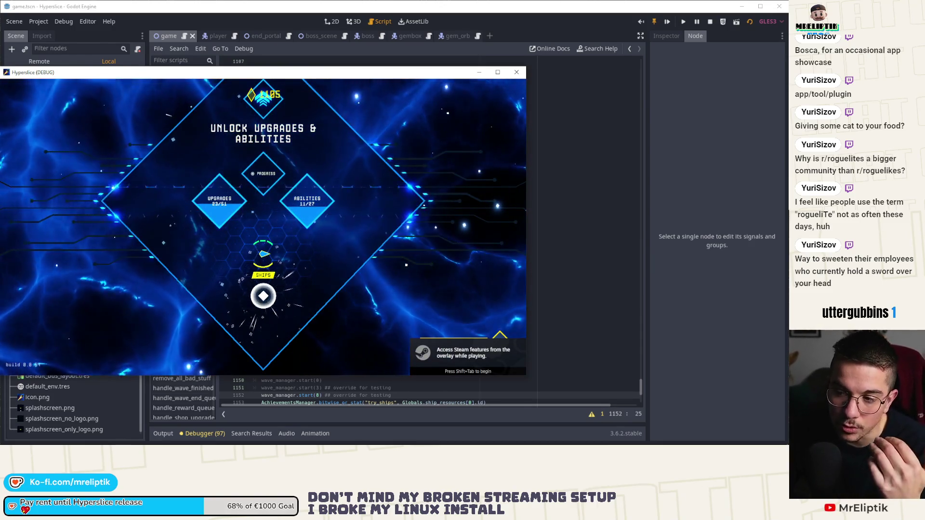
Check the pause menu's Options, then pick a ship to start a wave 8 run and open the console
{"action": "key", "text": "Escape"}
{"action": "key", "text": "Down"}
{"action": "key", "text": "Down"}
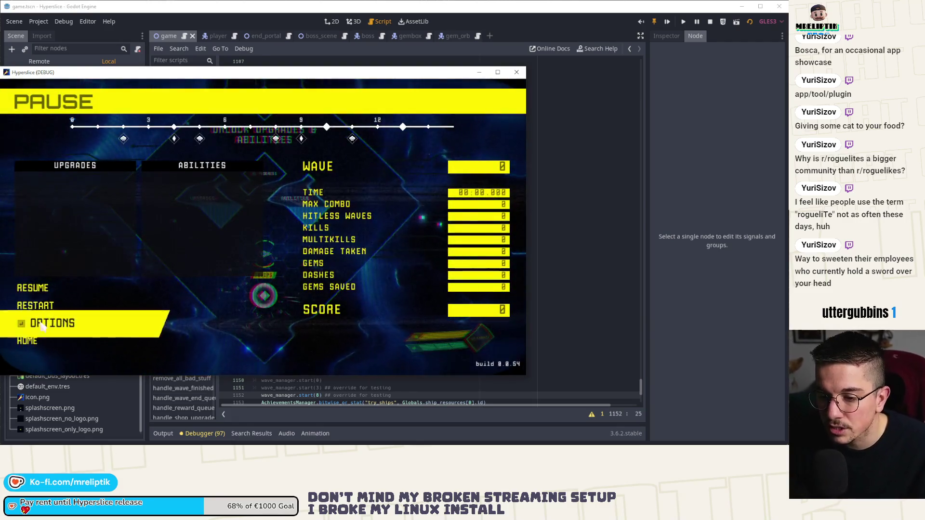
{"action": "key", "text": "Return"}
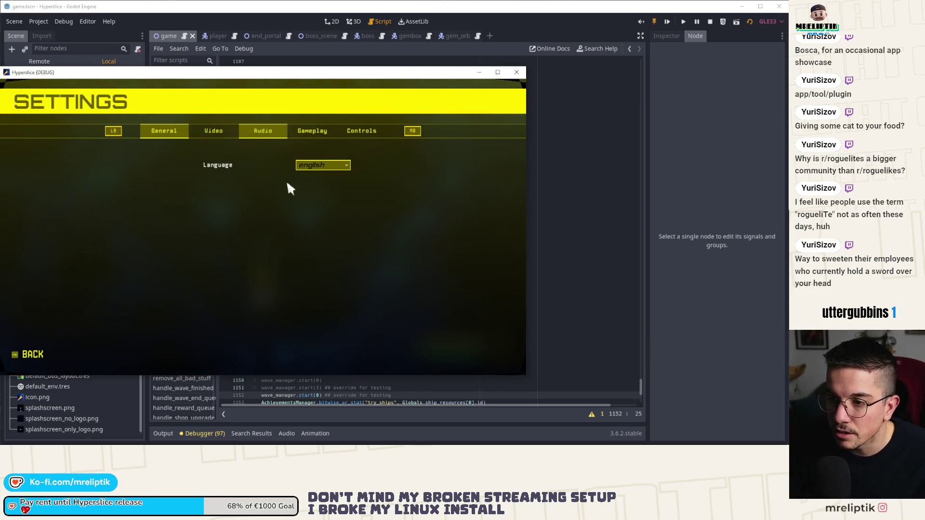
{"action": "key", "text": "Escape"}
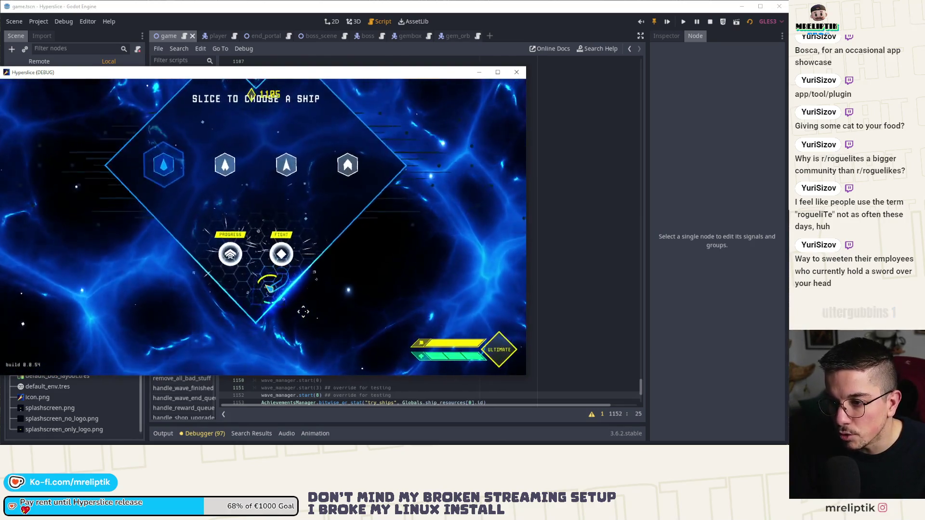
{"action": "left_click", "coordinate": [303, 312]}
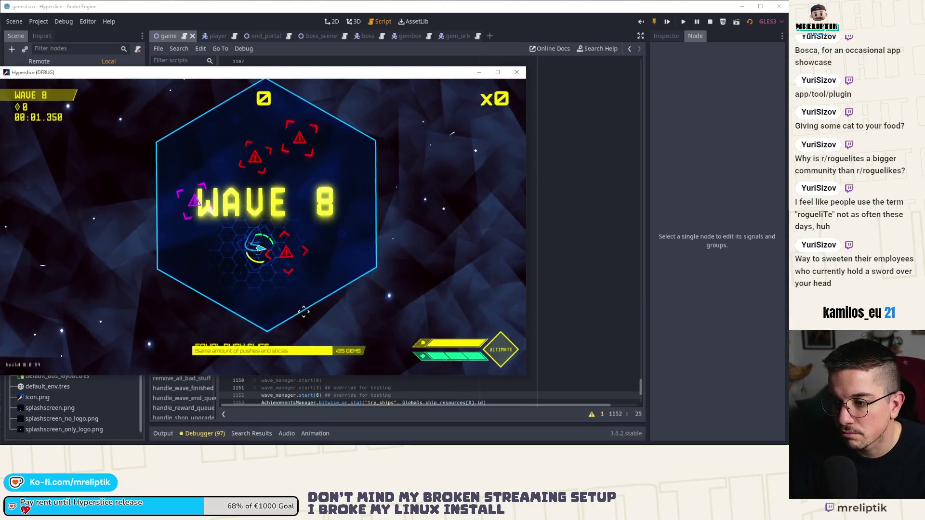
{"action": "key", "text": "grave"}
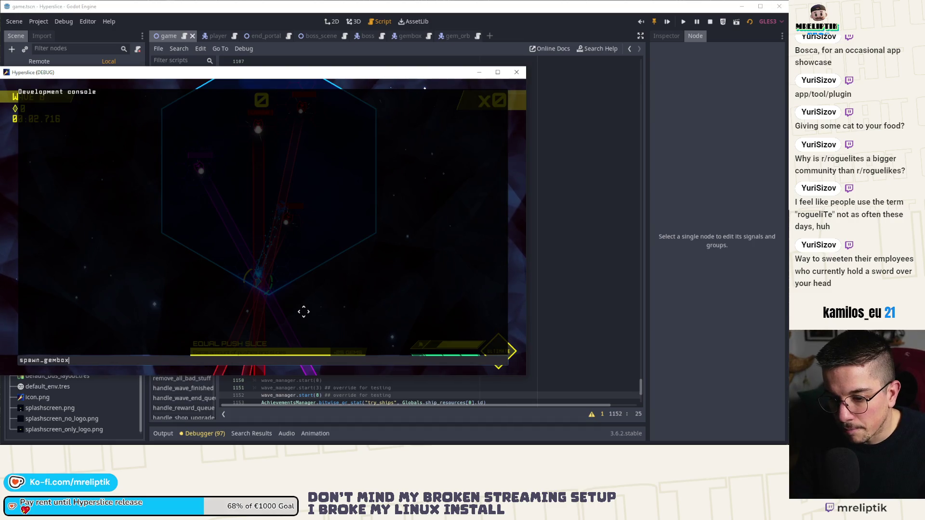
Spawn gem boxes with the spawn_gembox console command, play the wave, then stop with F8
{"action": "key", "text": "grave"}
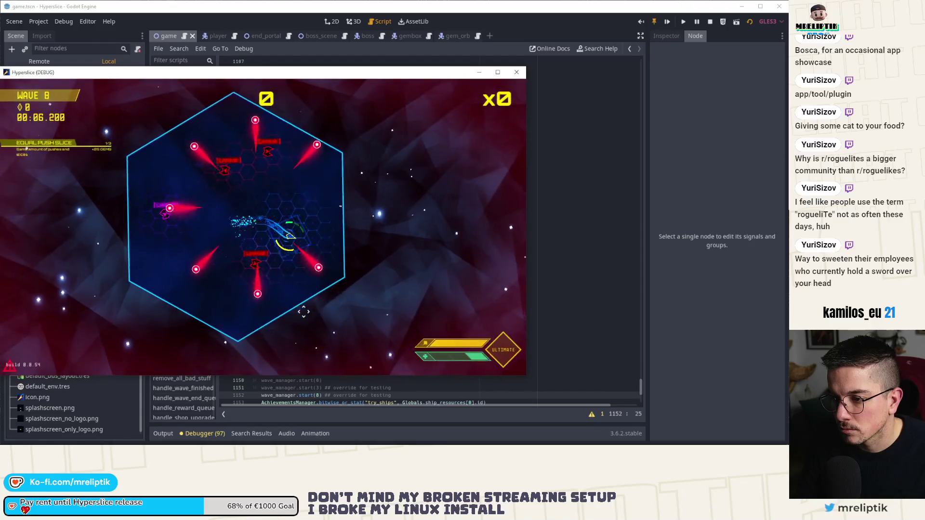
{"action": "key", "text": "grave"}
{"action": "key", "text": "grave"}
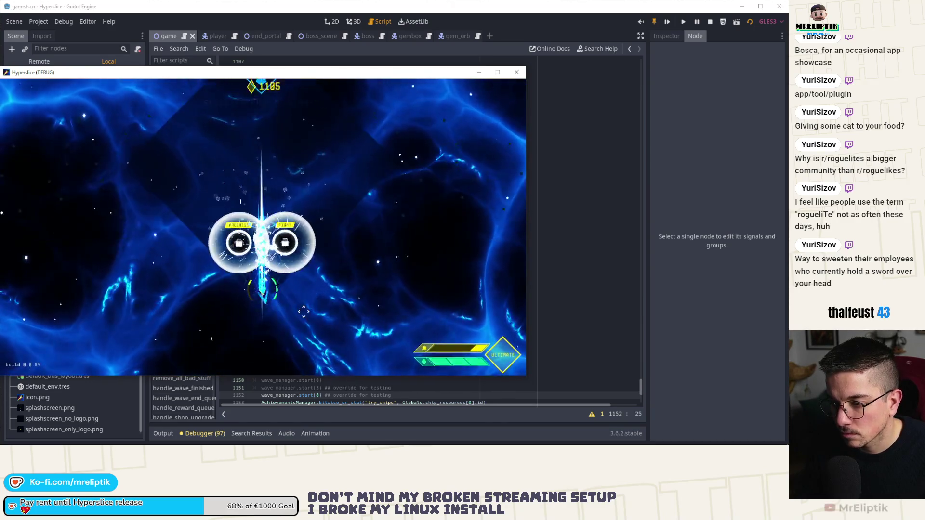
{"action": "key", "text": "grave"}
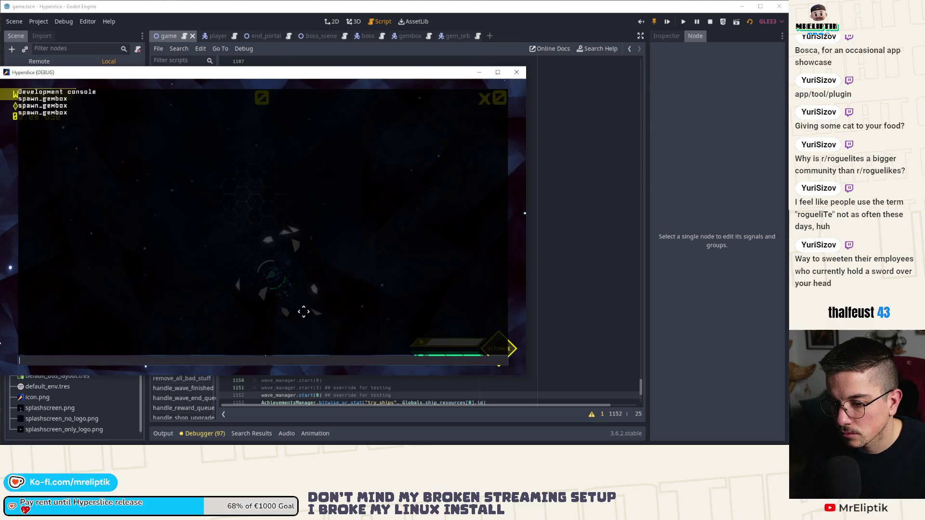
{"action": "key", "text": "grave"}
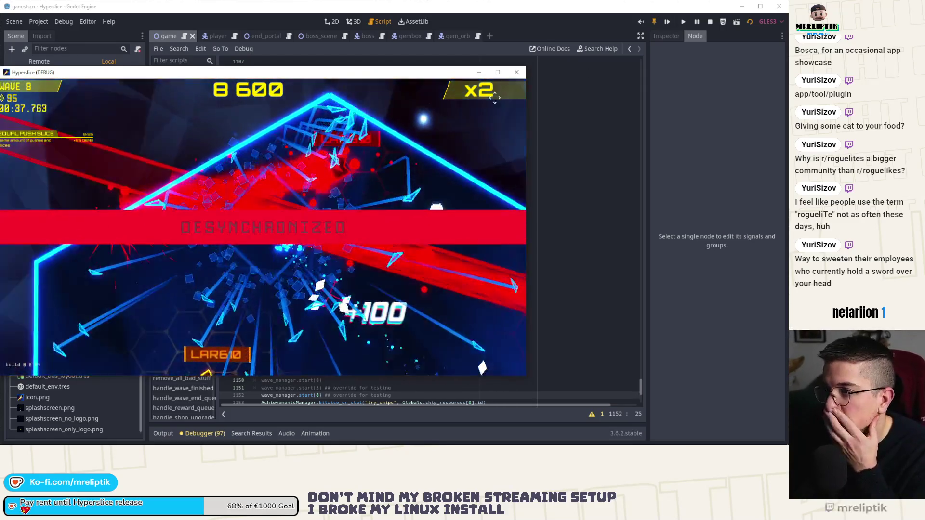
{"action": "key", "text": "F8"}
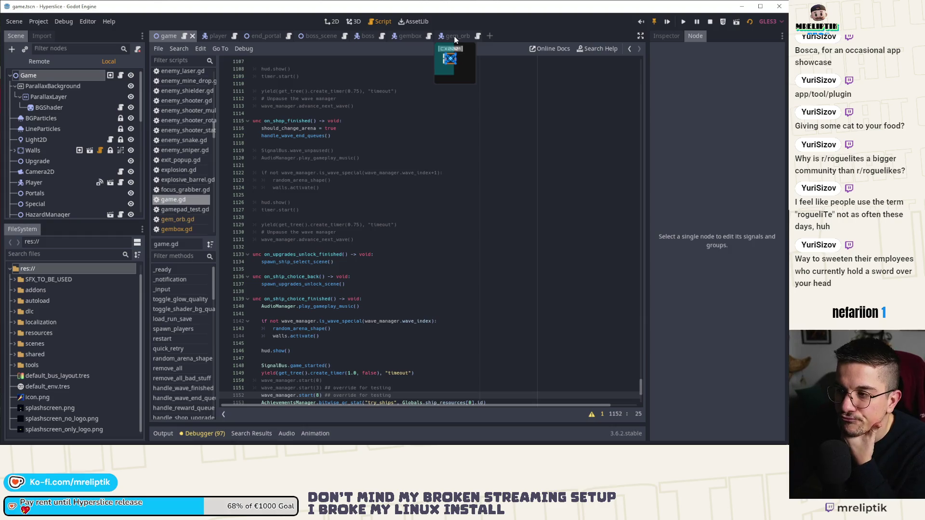
Close the gem_orb scene and clear a stray half-typed line in gembox.gd's _ready
{"action": "left_click", "coordinate": [456, 38]}
{"action": "middle_click", "coordinate": [450, 35]}
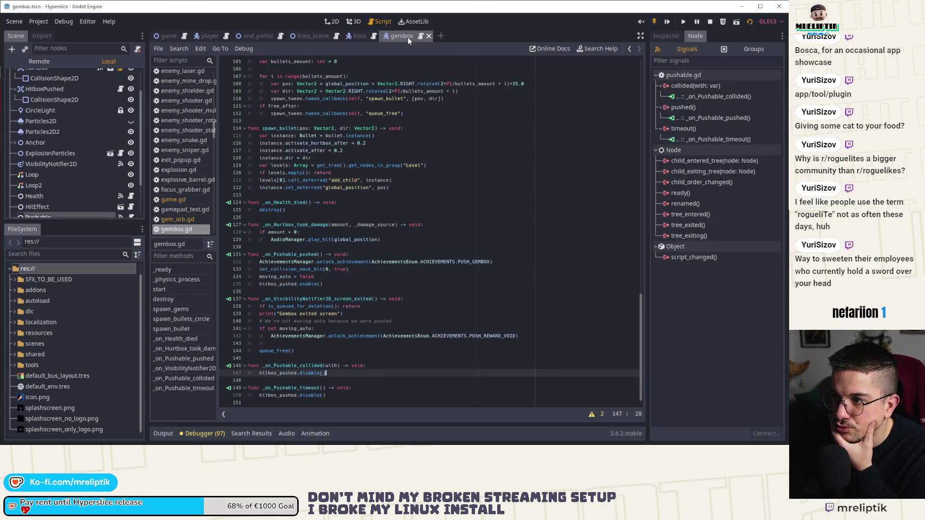
{"action": "scroll", "coordinate": [341, 284], "scroll_direction": "up", "scroll_amount": 15}
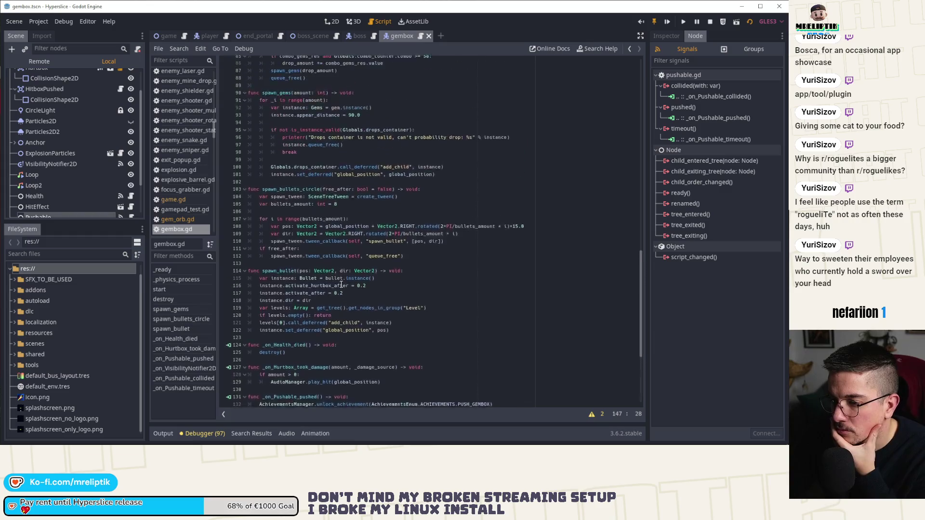
{"action": "scroll", "coordinate": [39, 115], "scroll_direction": "up", "scroll_amount": 2}
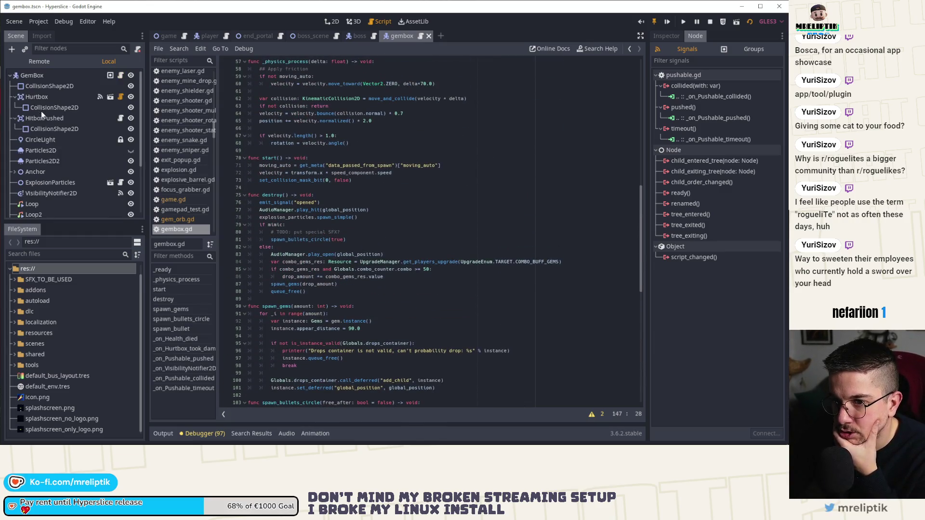
{"action": "scroll", "coordinate": [326, 174], "scroll_direction": "up", "scroll_amount": 15}
{"action": "left_click", "coordinate": [366, 181]}
{"action": "key", "text": "Return"}
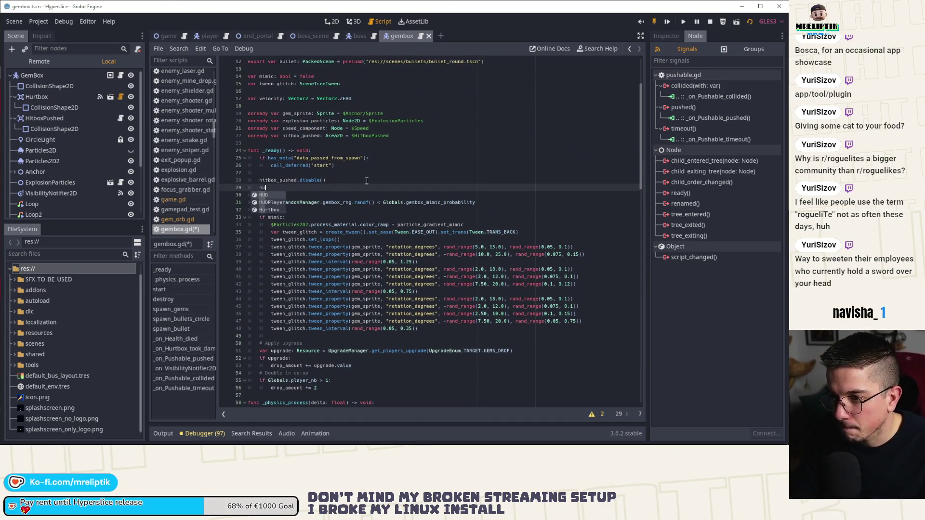
{"action": "key", "text": "BackSpace"}
{"action": "key", "text": "ctrl+BackSpace"}
Drag the Hurtbox node into gembox.gd to add an onready hurtbox variable, and save
{"action": "scroll", "coordinate": [289, 199], "scroll_direction": "up", "scroll_amount": 2}
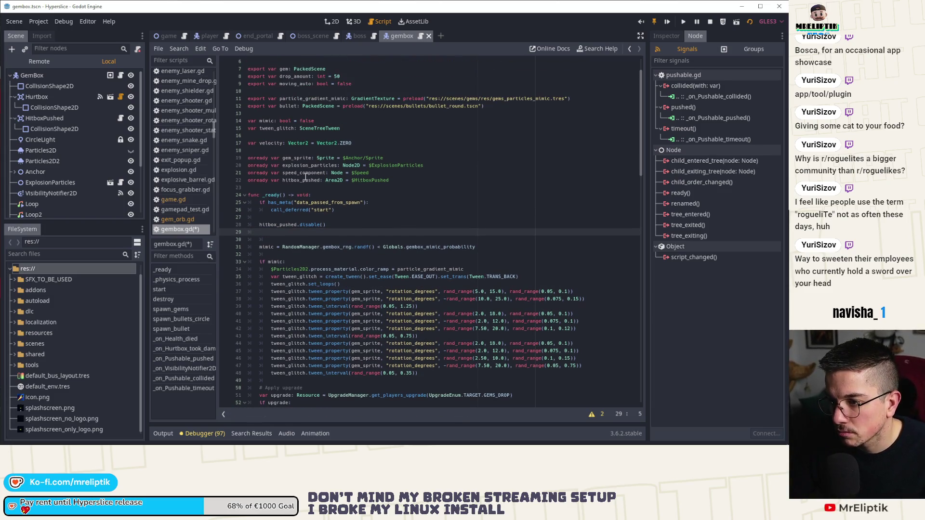
{"action": "left_click", "coordinate": [397, 173]}
{"action": "key", "text": "Return"}
{"action": "mouse_move", "coordinate": [38, 96]}
{"action": "left_mouse_down"}
{"action": "mouse_move", "coordinate": [303, 195]}
{"action": "mouse_move", "coordinate": [277, 187]}
{"action": "left_mouse_up"}
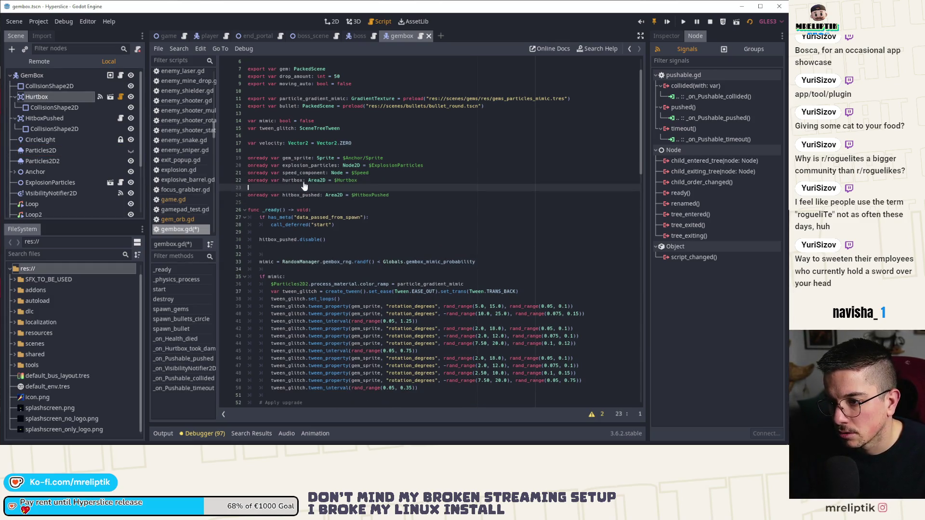
{"action": "key", "text": "BackSpace"}
{"action": "double_click", "coordinate": [293, 180]}
{"action": "key", "text": "ctrl+s"}
Add an unfinished hurtbox.blacklist.append( line in _ready, save, and open the Hurtbox sub-scene
{"action": "key", "text": "Down"}
{"action": "key", "text": "Down"}
{"action": "key", "text": "Down"}
{"action": "key", "text": "Return"}
{"action": "type", "text": "hurtbox."}
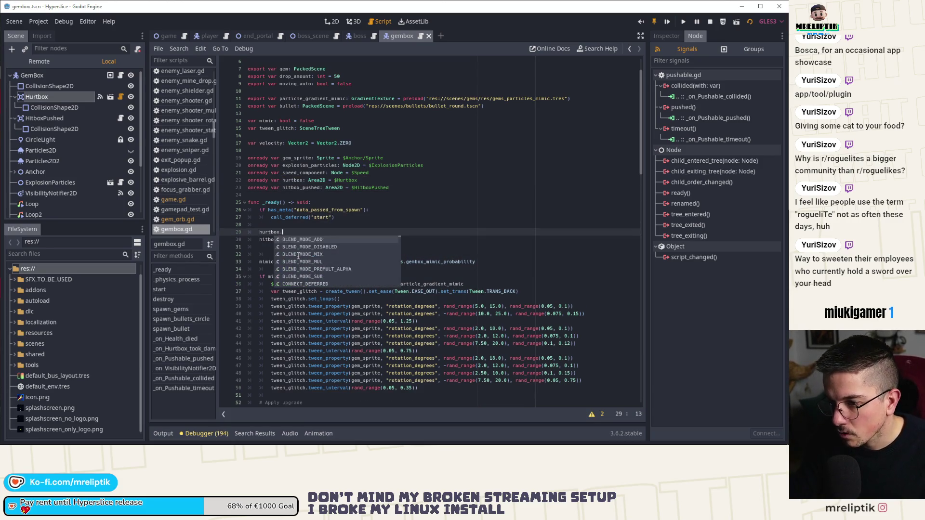
{"action": "type", "text": "blacklist.append("}
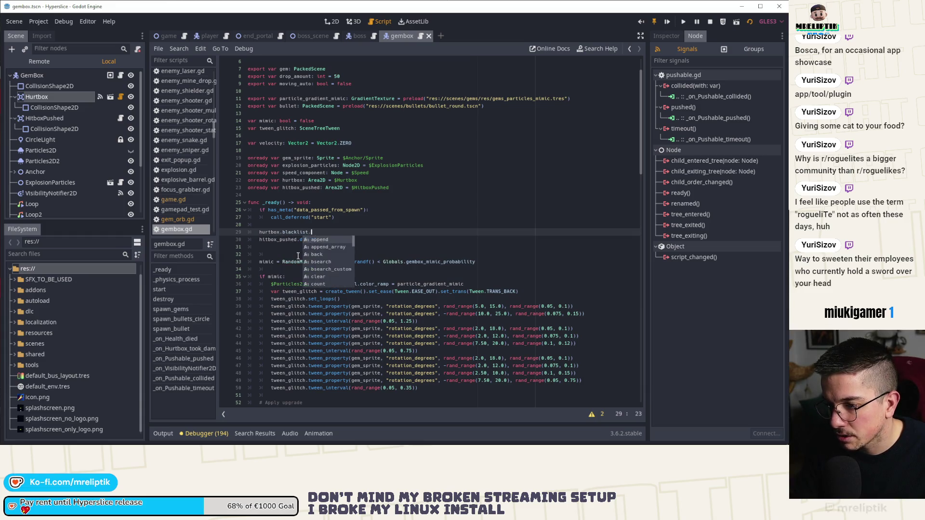
{"action": "key", "text": "ctrl+s"}
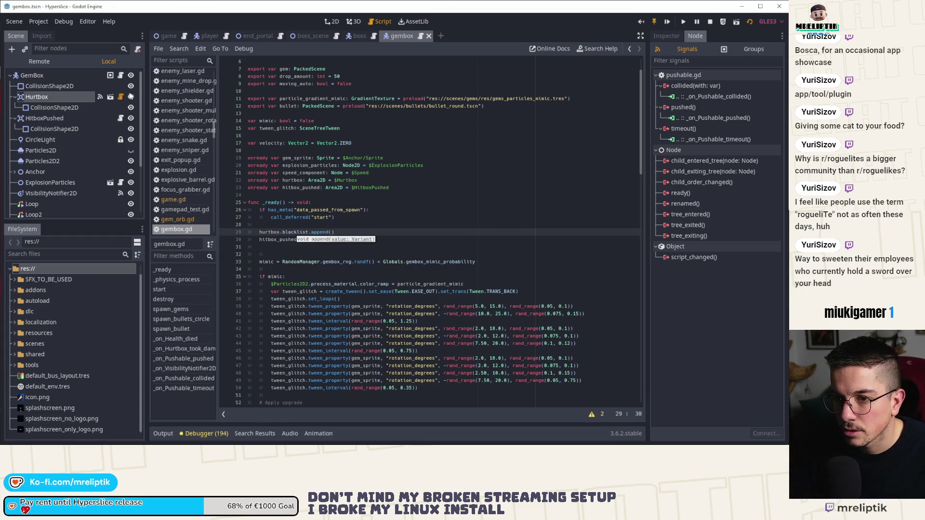
{"action": "left_click", "coordinate": [53, 93]}
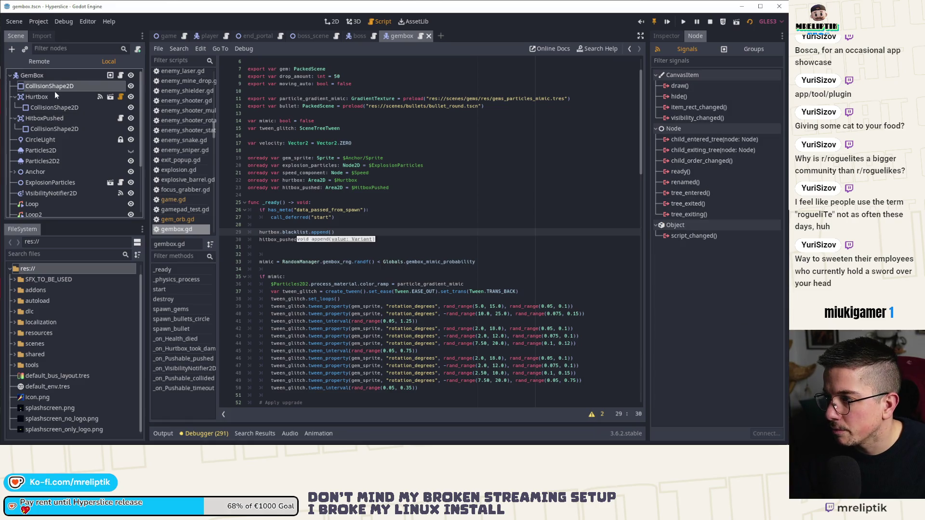
{"action": "left_click", "coordinate": [117, 99]}
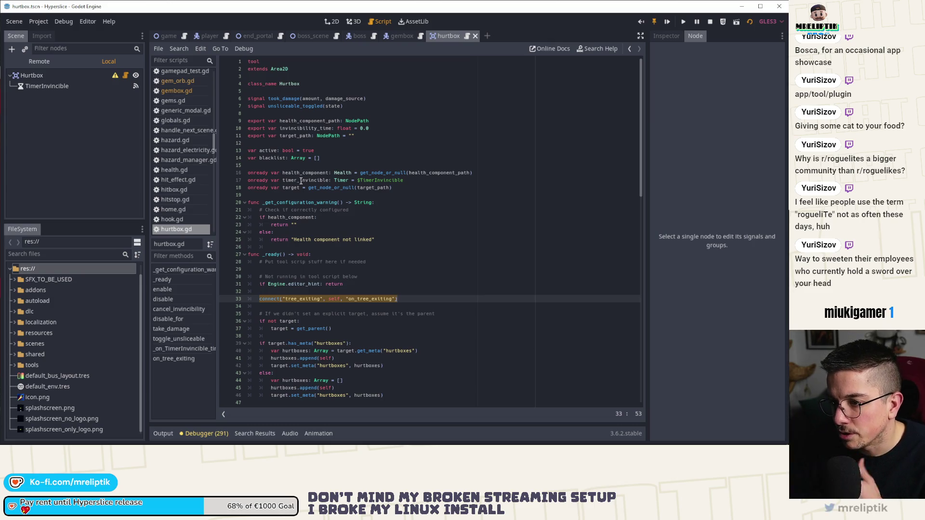
Search hurtbox.gd for blacklist, stepping to its use on line 88, then return to gembox.gd
{"action": "double_click", "coordinate": [284, 159]}
{"action": "key", "text": "ctrl+f"}
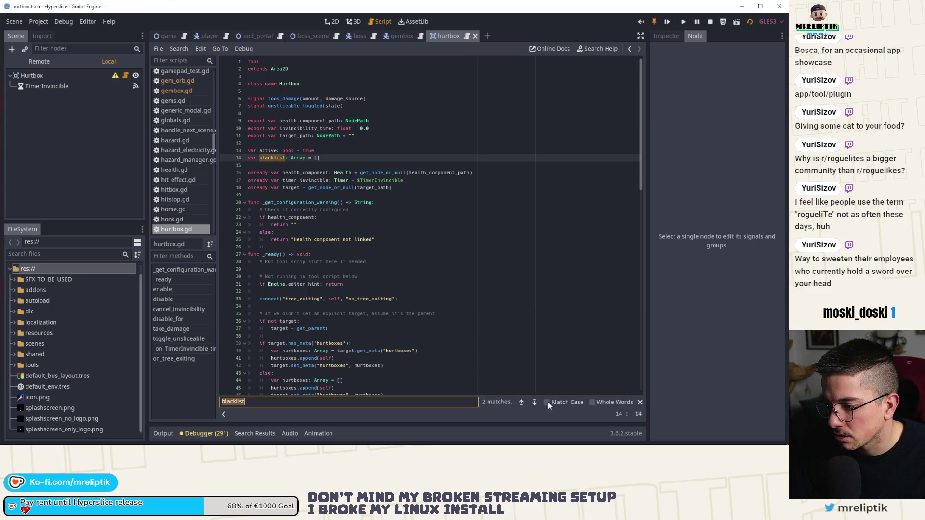
{"action": "left_click", "coordinate": [534, 402]}
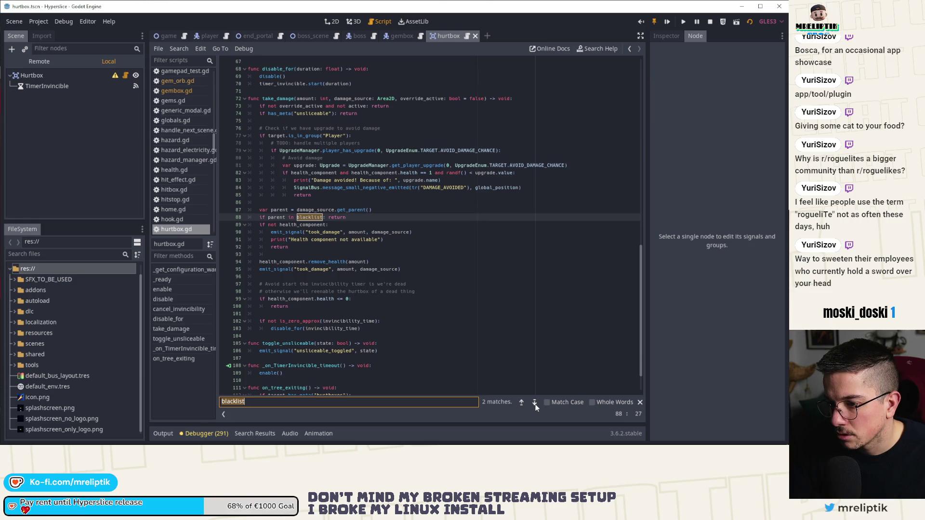
{"action": "left_click", "coordinate": [639, 402]}
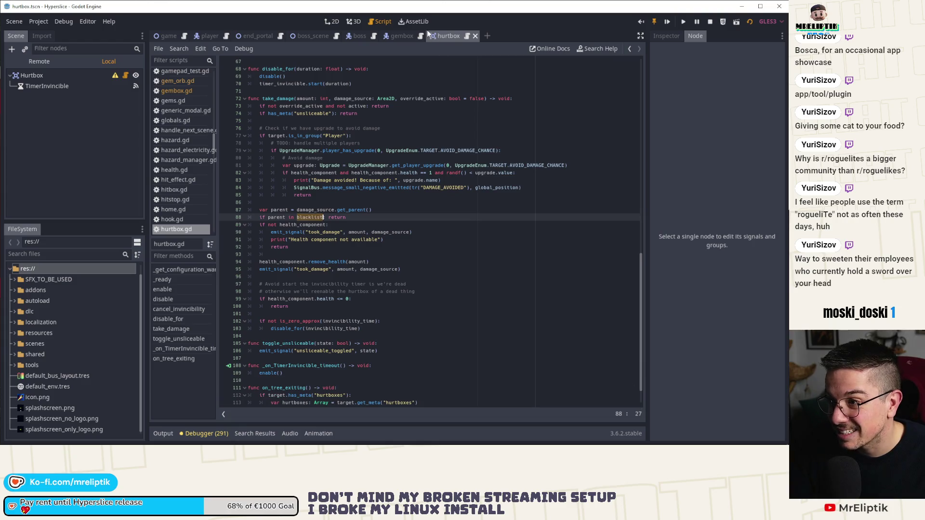
{"action": "left_click", "coordinate": [401, 36]}
{"action": "type", "text": "hurtbox.blacklist.append(s"}
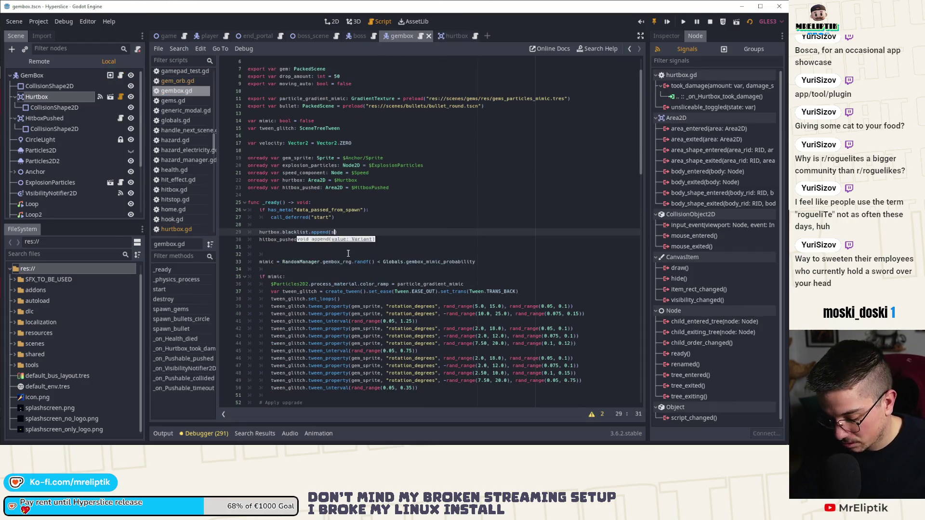
Finish the call as hurtbox.blacklist.append(self), remove the extra blank line and indent, and run the game
{"action": "type", "text": "elf"}
{"action": "left_click", "coordinate": [292, 247]}
{"action": "key", "text": "Delete"}
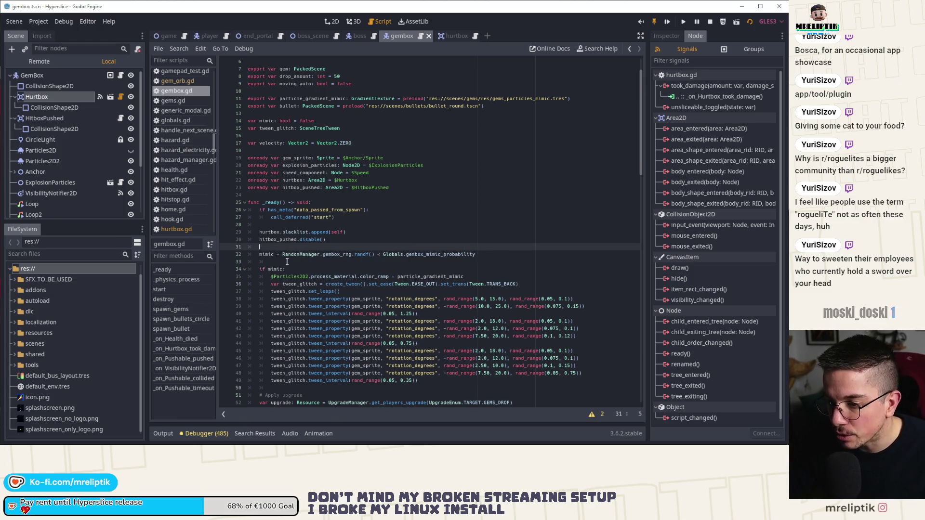
{"action": "key", "text": "BackSpace"}
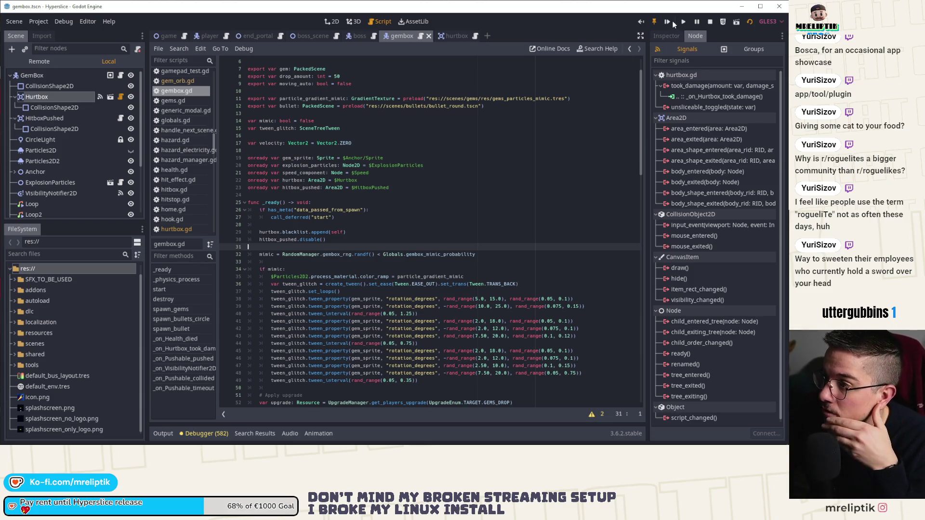
{"action": "key", "text": "F5"}
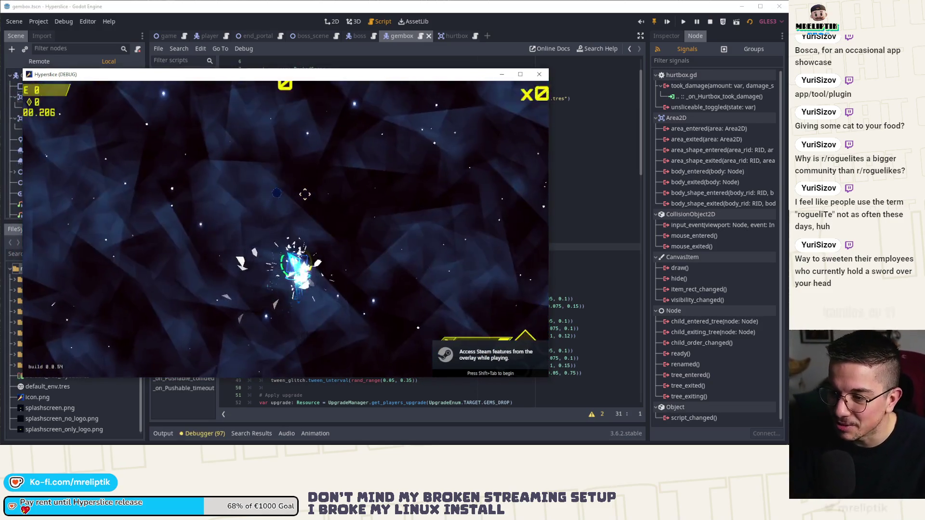
Run spawn_gembox twice from the in-game console, play wave 8, then stop from the editor toolbar
{"action": "key", "text": "quoteleft"}
{"action": "key", "text": "Up"}
{"action": "key", "text": "quoteleft"}
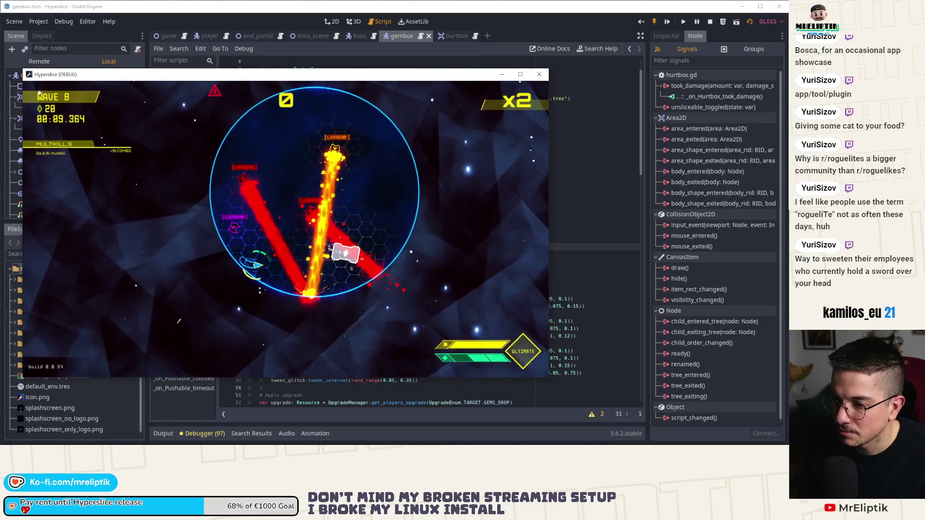
{"action": "key", "text": "grave"}
{"action": "key", "text": "Up"}
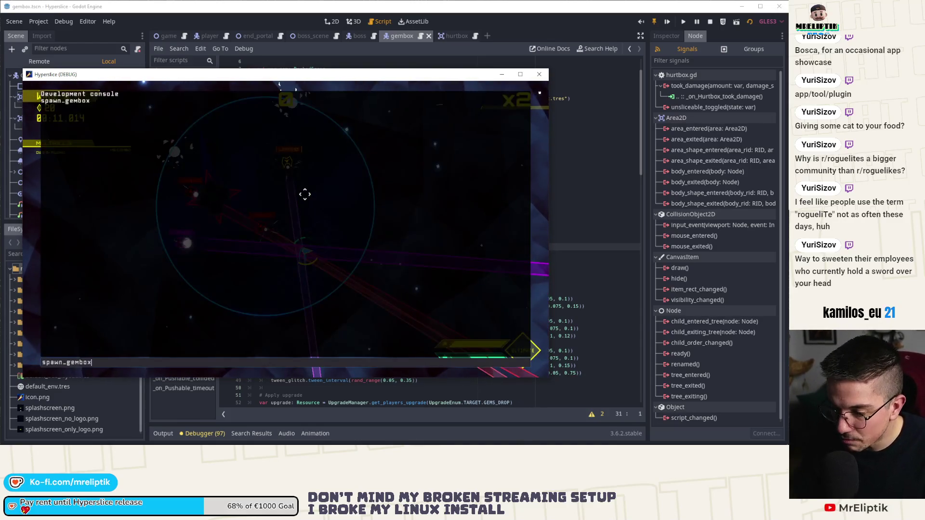
{"action": "key", "text": "Return"}
{"action": "key", "text": "grave"}
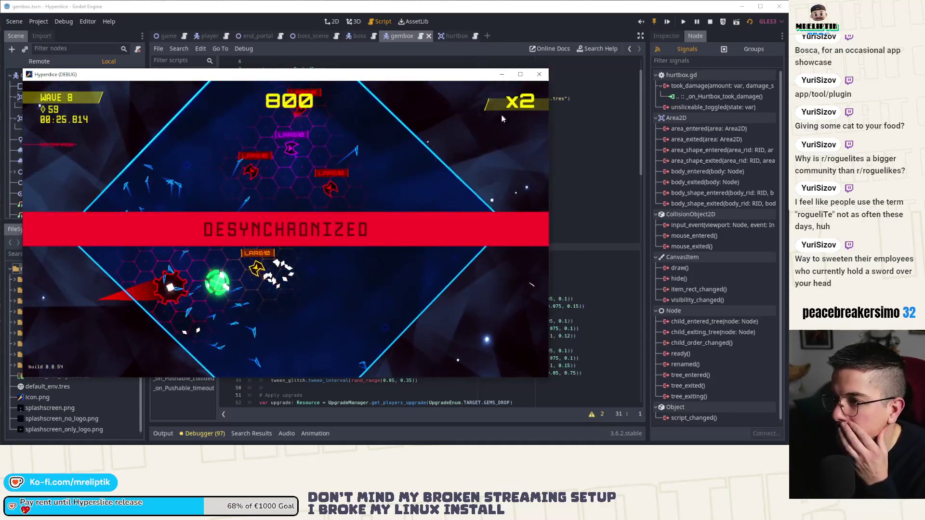
{"action": "left_click", "coordinate": [539, 75]}
Review the changed files in Source Control and stage gembox.gd and gembox.tscn
{"action": "key", "text": "alt+Tab"}
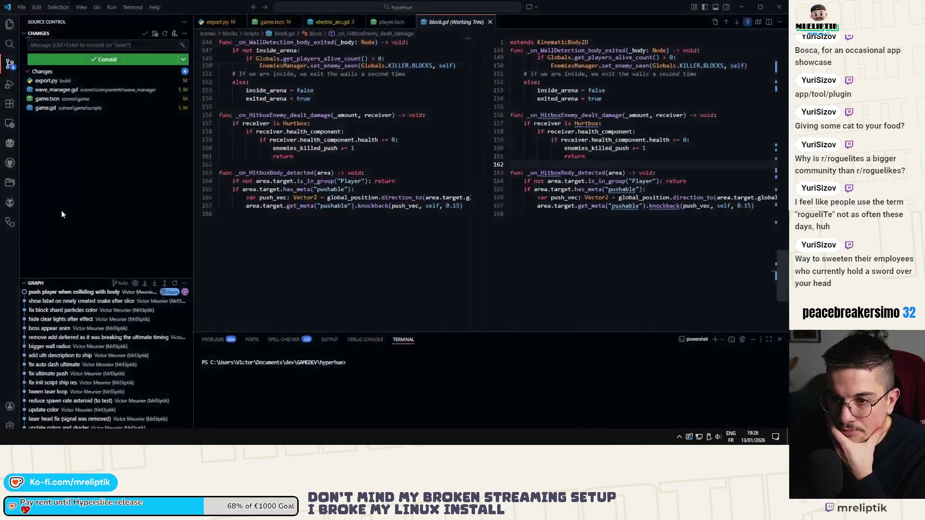
{"action": "left_click", "coordinate": [48, 99]}
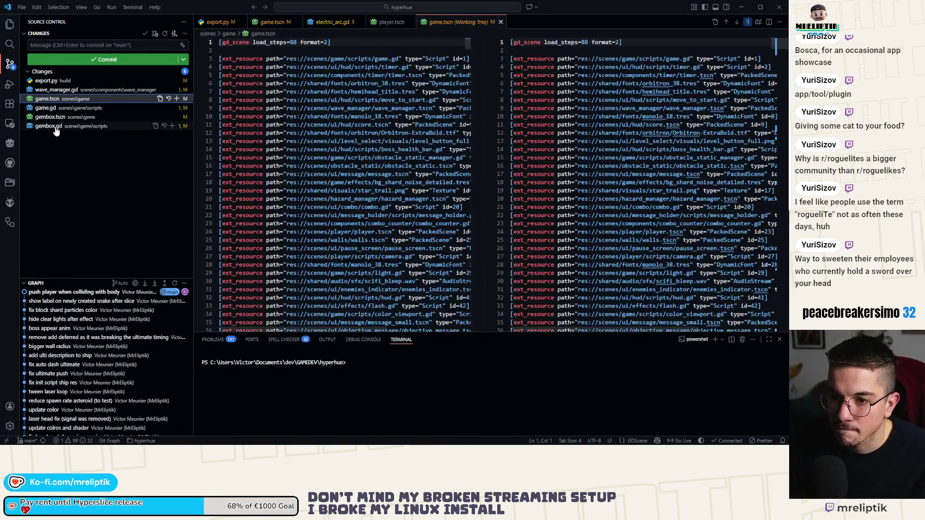
{"action": "left_click", "coordinate": [57, 118]}
{"action": "left_click", "coordinate": [49, 126], "text": "shift"}
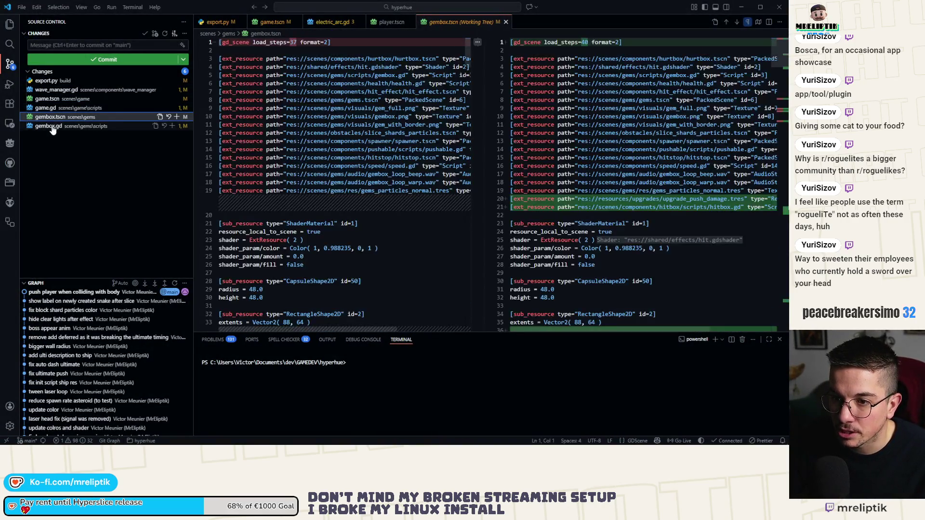
{"action": "left_click", "coordinate": [176, 117]}
Commit as 'gembox deals damage when pushed', sync with the remote, and bring the TTS generator forward
{"action": "left_click", "coordinate": [102, 46]}
{"action": "type", "text": "gembox d"}
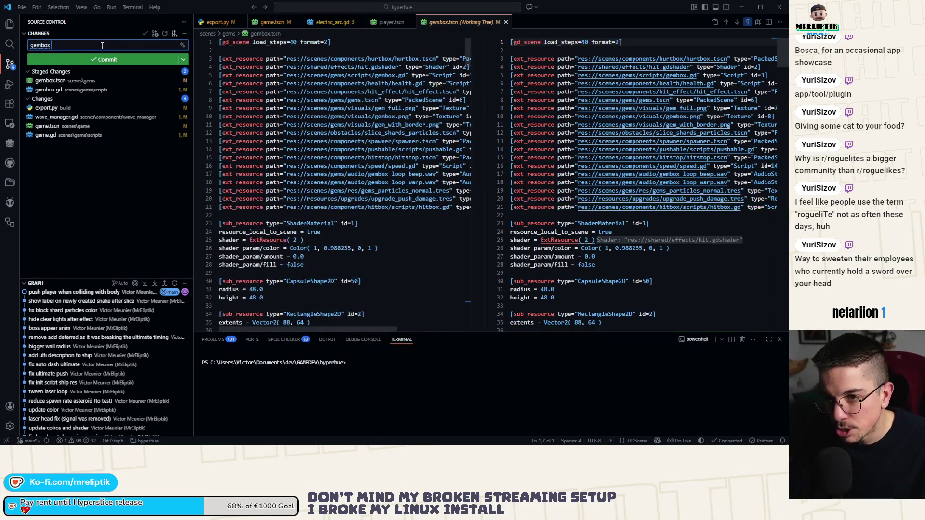
{"action": "type", "text": "eals damage when pushed"}
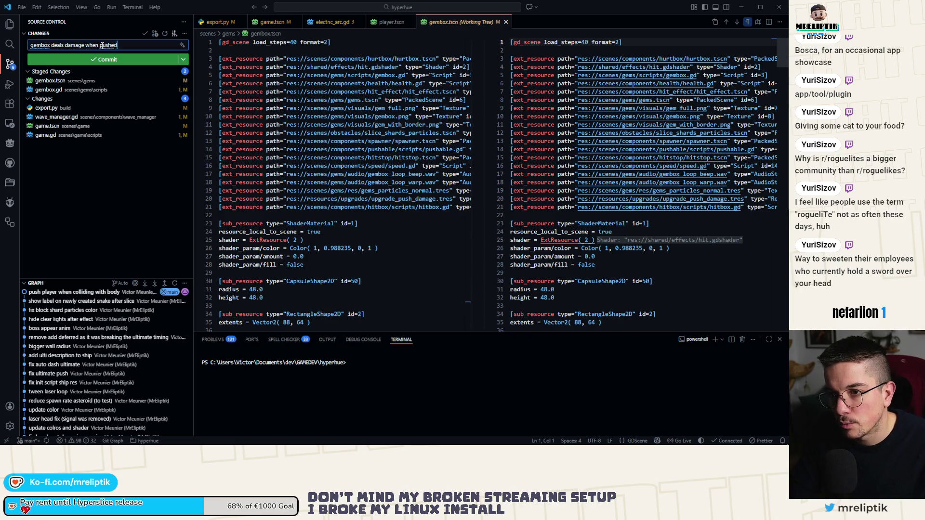
{"action": "key", "text": "ctrl+Return"}
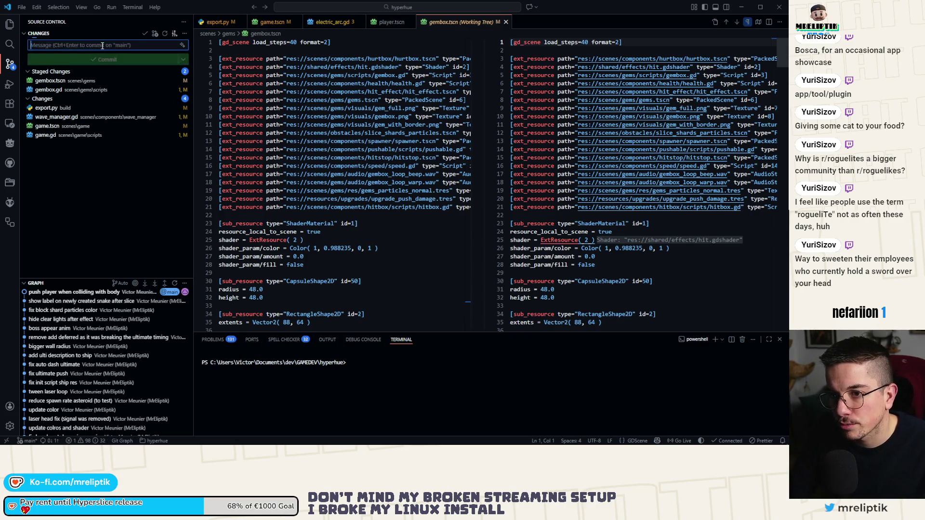
{"action": "left_click", "coordinate": [43, 441]}
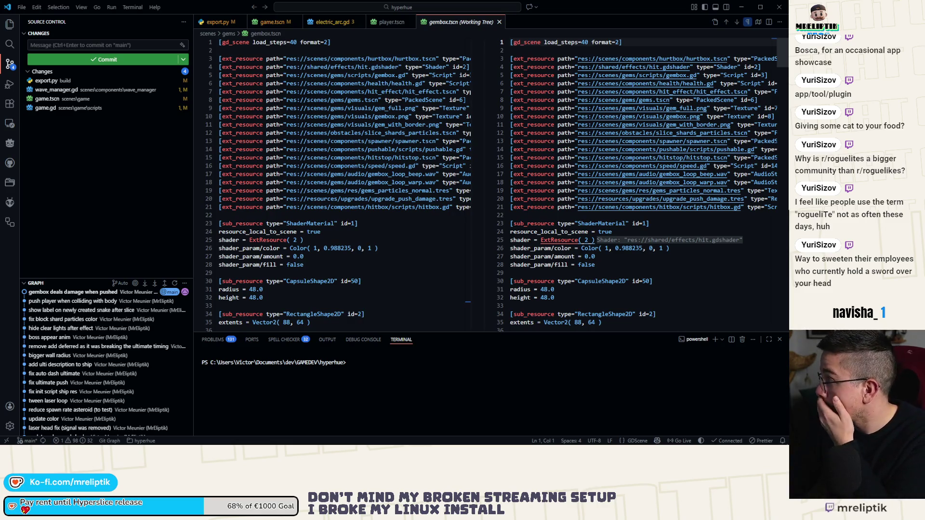
{"action": "left_click_drag", "start_coordinate": [0, 106], "coordinate": [363, 101]}
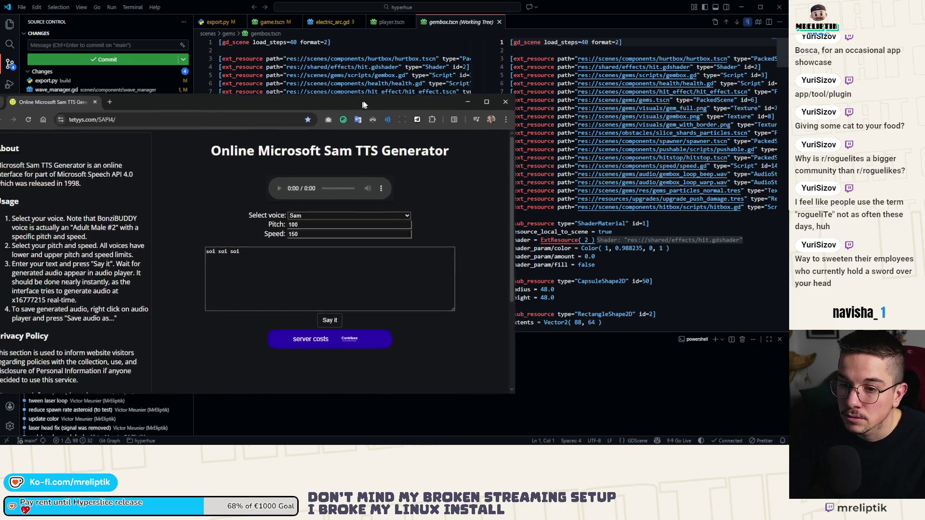
Maximize the browser and search Google for 'godto credits' in a new tab
{"action": "double_click", "coordinate": [362, 101]}
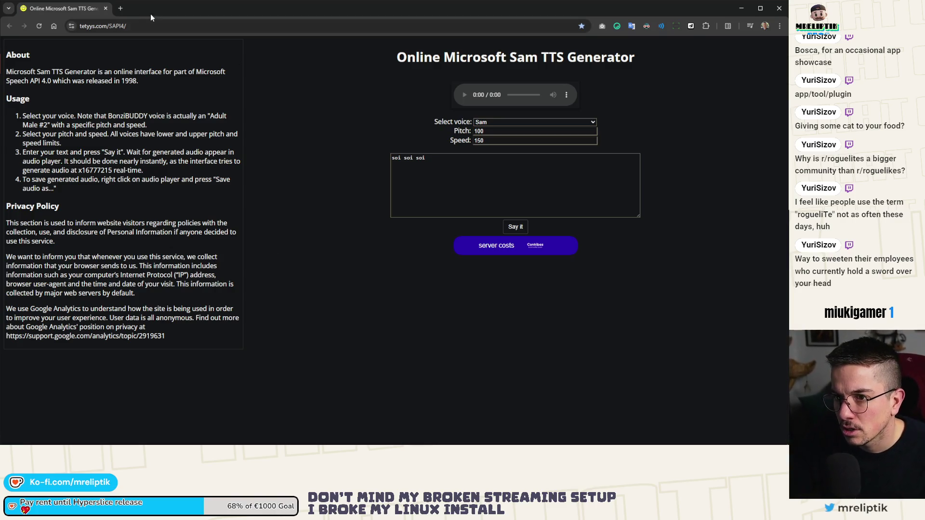
{"action": "left_click", "coordinate": [127, 11]}
{"action": "type", "text": "god"}
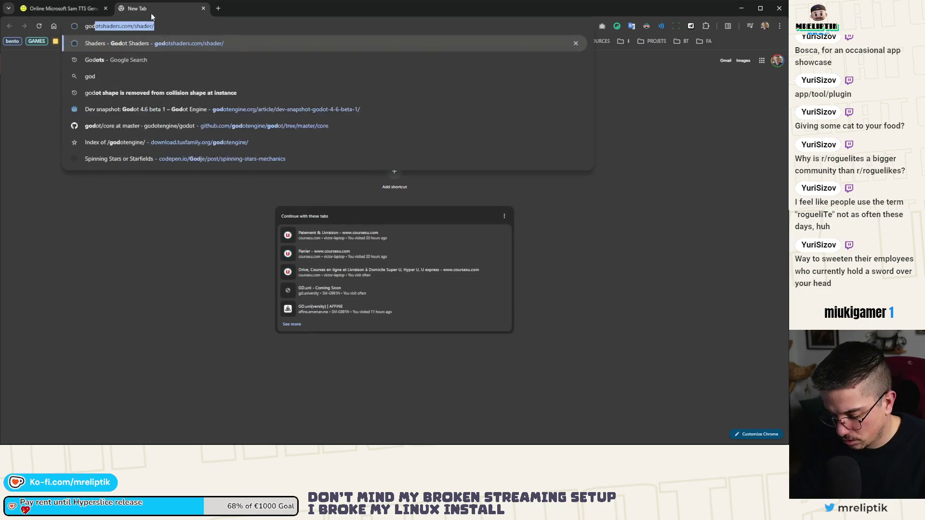
{"action": "type", "text": "to credits"}
{"action": "key", "text": "Return"}
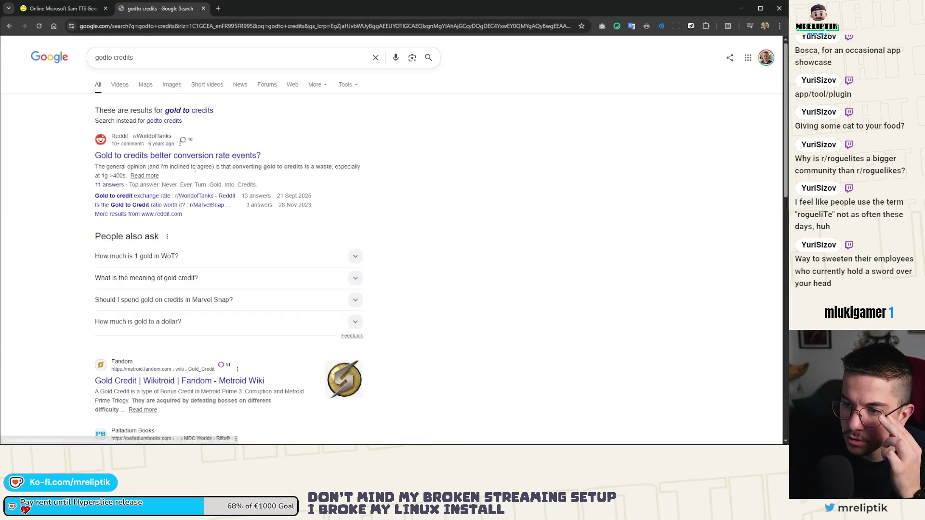
{"action": "scroll", "coordinate": [195, 158], "scroll_direction": "down", "scroll_amount": 2}
{"action": "scroll", "coordinate": [195, 158], "scroll_direction": "up", "scroll_amount": 2}
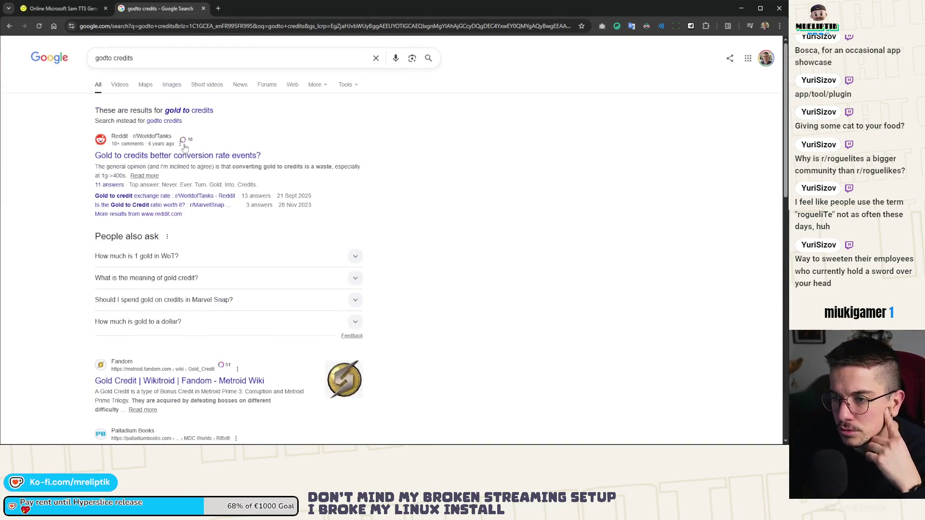
Correct the query to 'godot credits' and open the Complying with licenses result in a background tab
{"action": "double_click", "coordinate": [103, 57]}
{"action": "type", "text": "godot"}
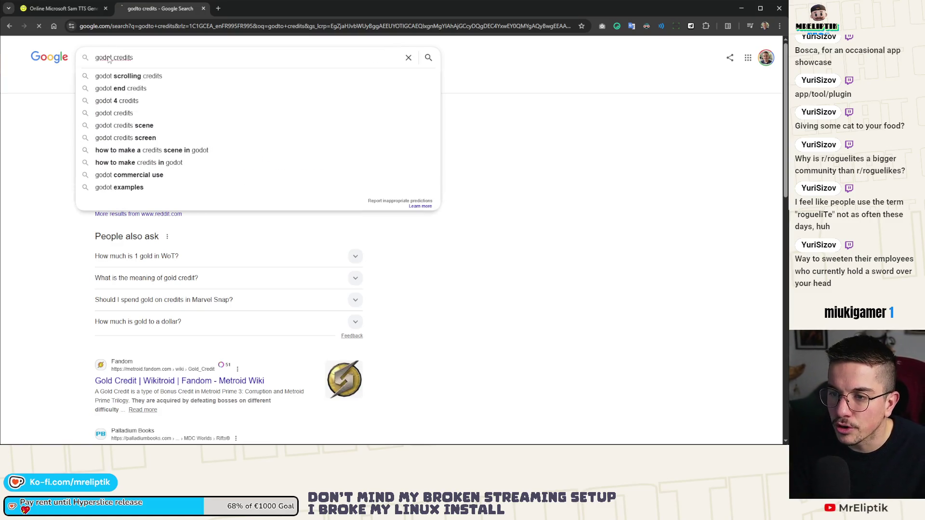
{"action": "key", "text": "Return"}
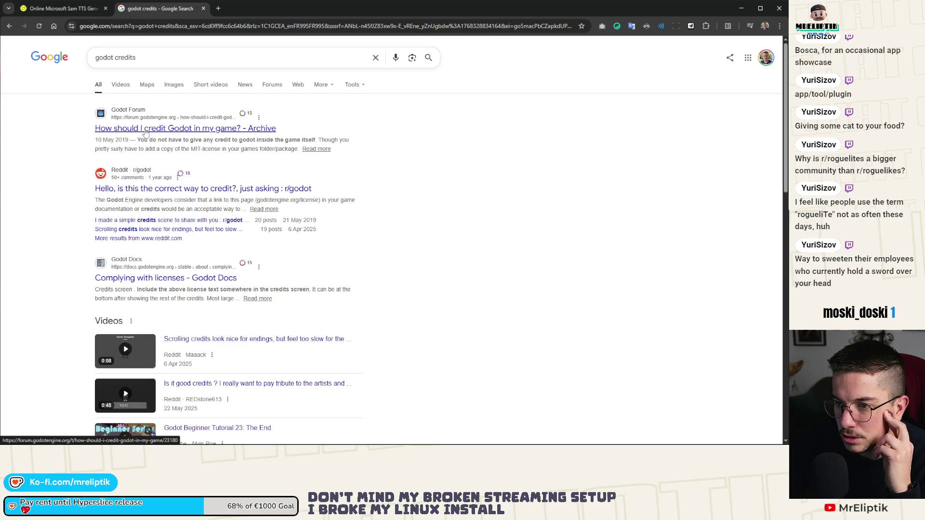
{"action": "middle_click", "coordinate": [145, 278]}
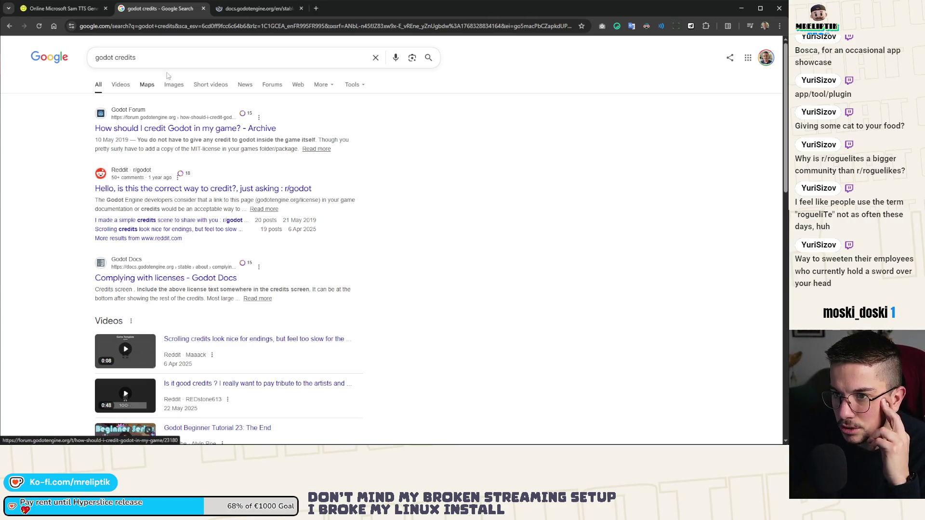
{"action": "left_click", "coordinate": [203, 8]}
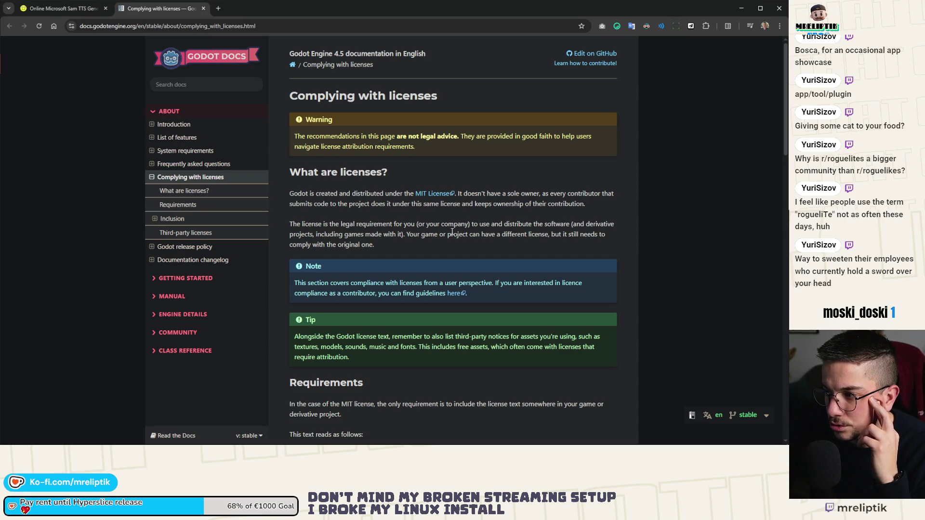
Read down the licenses page, highlight the Accompanying file paragraph, and close the docs tab
{"action": "scroll", "coordinate": [340, 234], "scroll_direction": "down", "scroll_amount": 4}
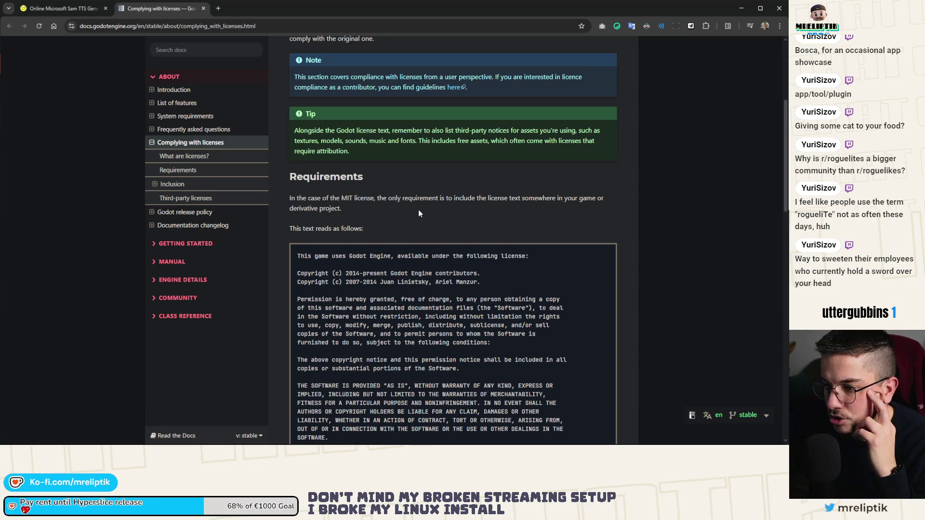
{"action": "scroll", "coordinate": [418, 212], "scroll_direction": "down", "scroll_amount": 3}
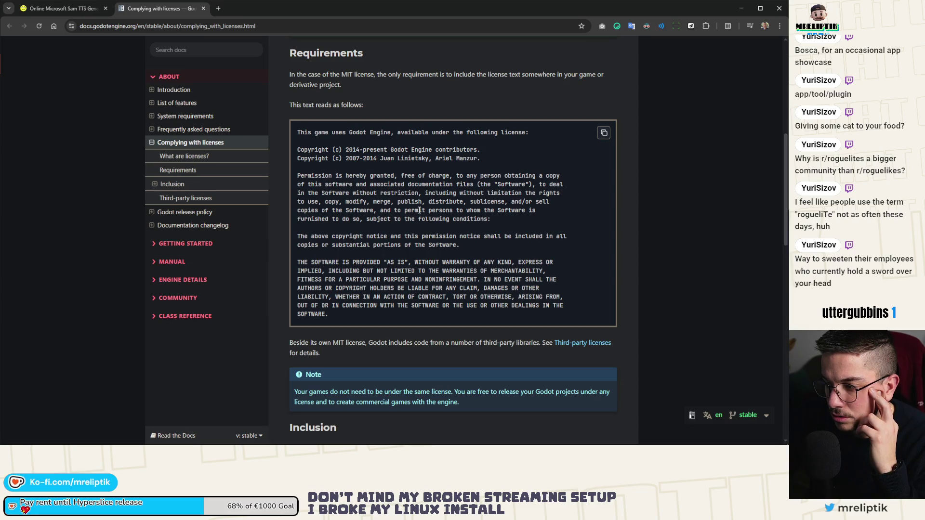
{"action": "scroll", "coordinate": [419, 210], "scroll_direction": "down", "scroll_amount": 2}
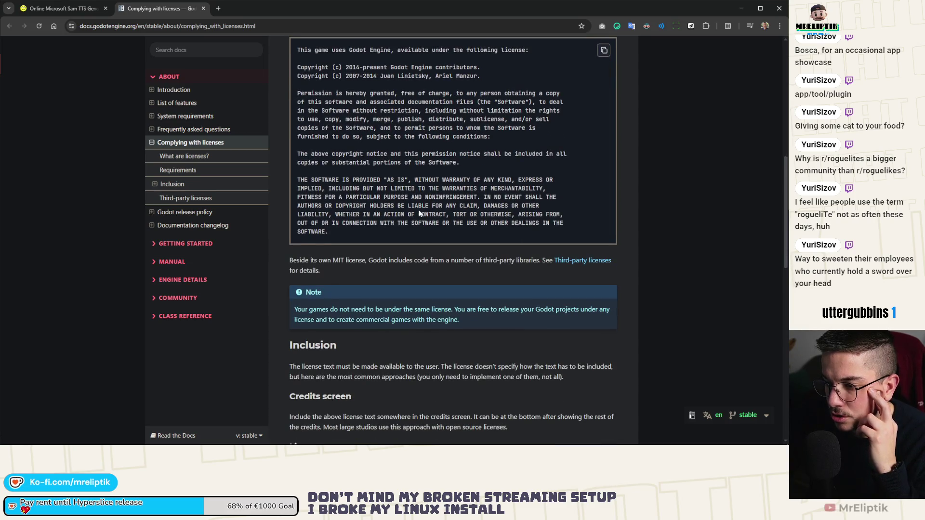
{"action": "scroll", "coordinate": [418, 209], "scroll_direction": "down", "scroll_amount": 6}
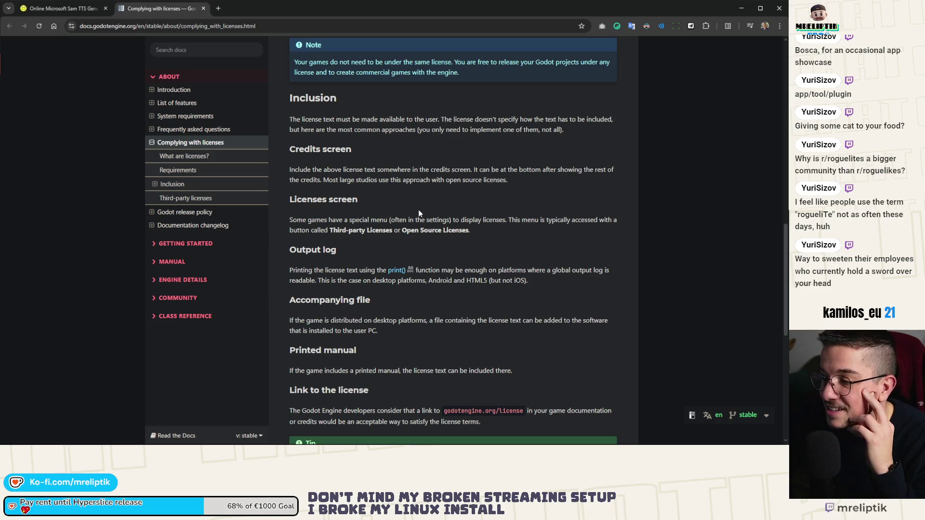
{"action": "scroll", "coordinate": [419, 212], "scroll_direction": "down", "scroll_amount": 2}
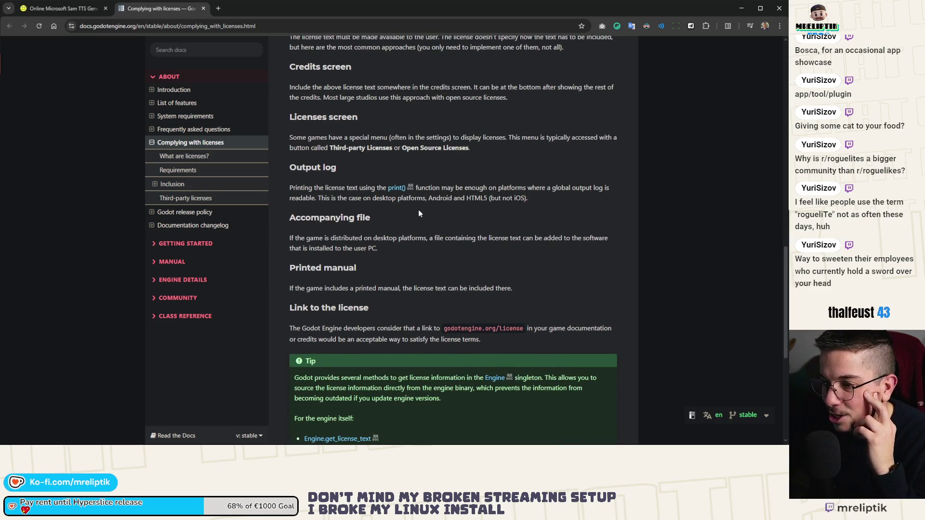
{"action": "left_click_drag", "start_coordinate": [300, 217], "coordinate": [378, 249]}
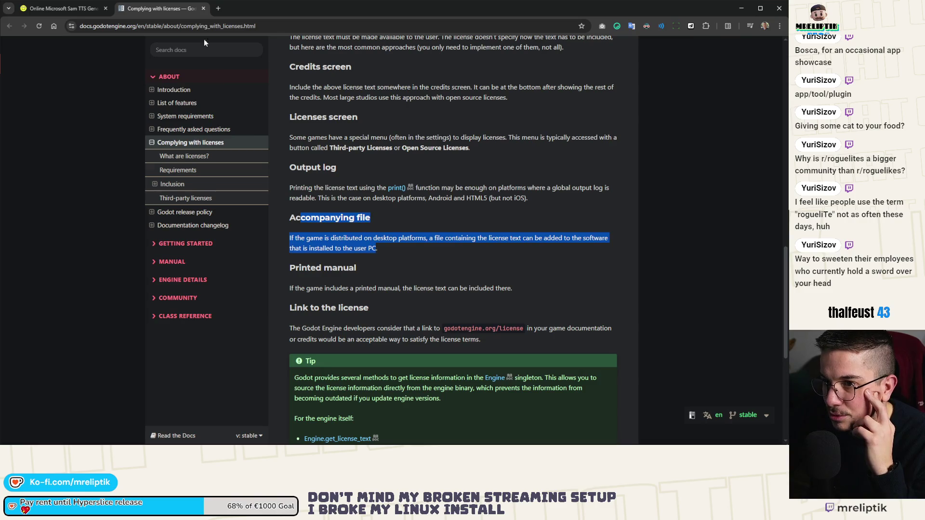
{"action": "left_click", "coordinate": [204, 9]}
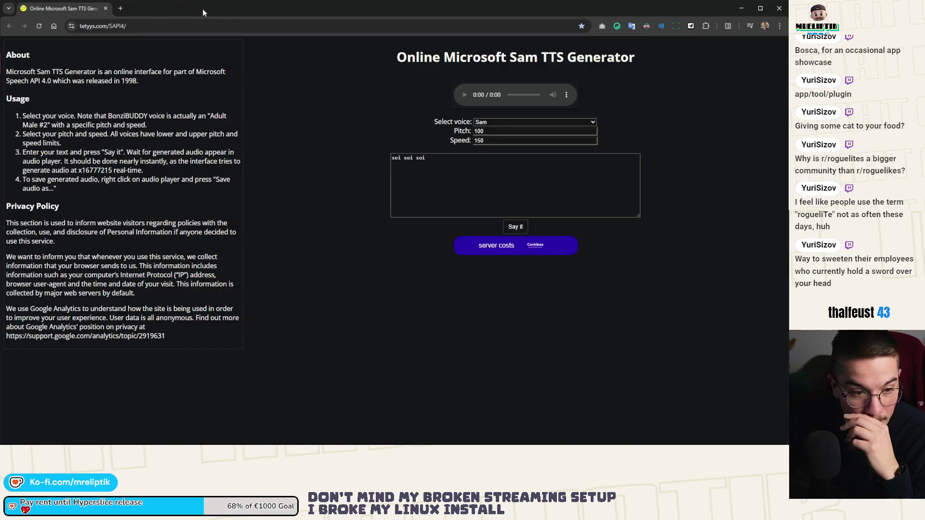
Set Sam's pitch to 75 and speed to 120, and replace the speech text with 'Death defied!'
{"action": "double_click", "coordinate": [456, 164]}
{"action": "left_click", "coordinate": [496, 131]}
{"action": "left_click", "coordinate": [500, 143]}
{"action": "double_click", "coordinate": [501, 131]}
{"action": "type", "text": "75"}
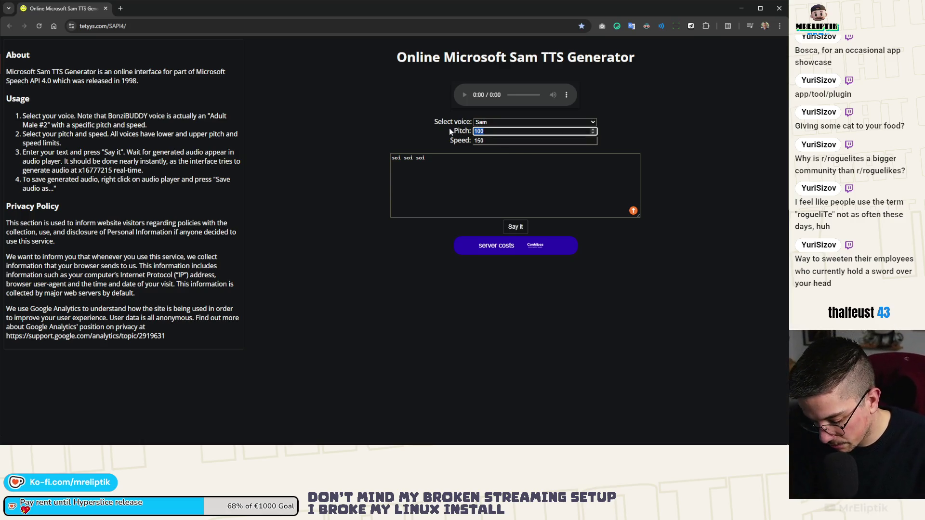
{"action": "left_click", "coordinate": [504, 141]}
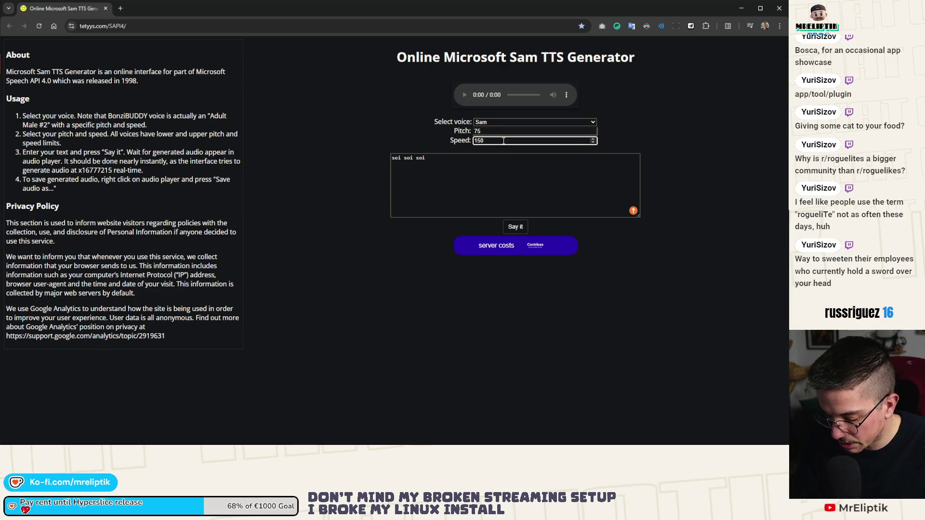
{"action": "type", "text": "120"}
{"action": "key", "text": "Tab"}
{"action": "key", "text": "ctrl+a"}
{"action": "type", "text": "Death defied!"}
{"action": "key", "text": "alt+Tab"}
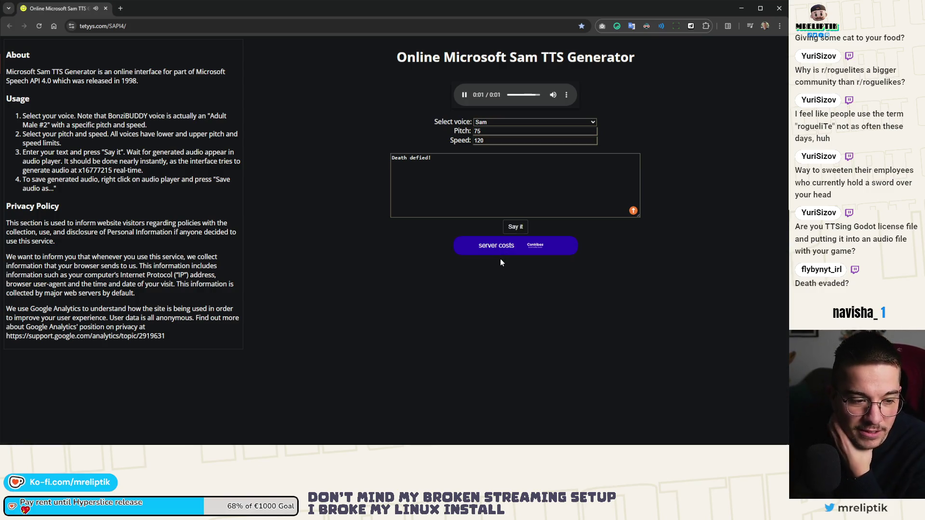
Replay Sam speaking 'Death defied!' and leave the word 'defied' selected
{"action": "double_click", "coordinate": [418, 160]}
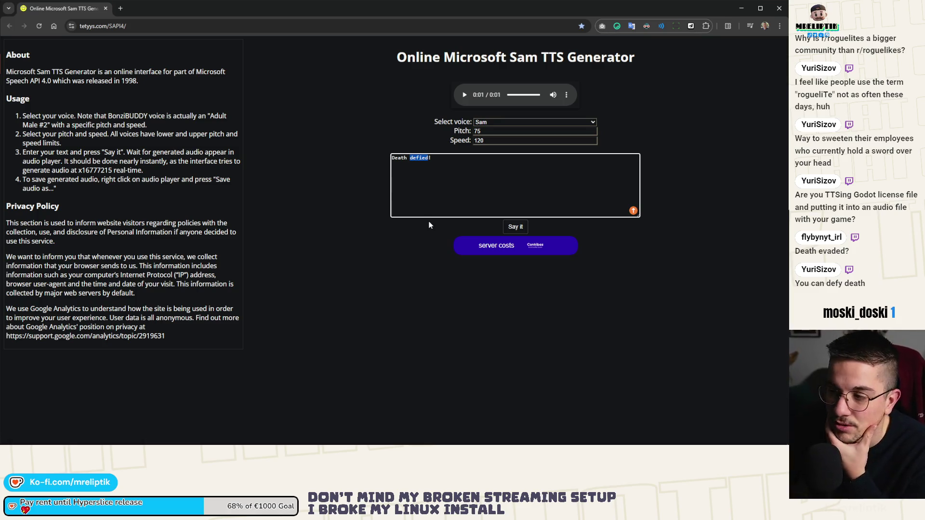
{"action": "left_click", "coordinate": [515, 227]}
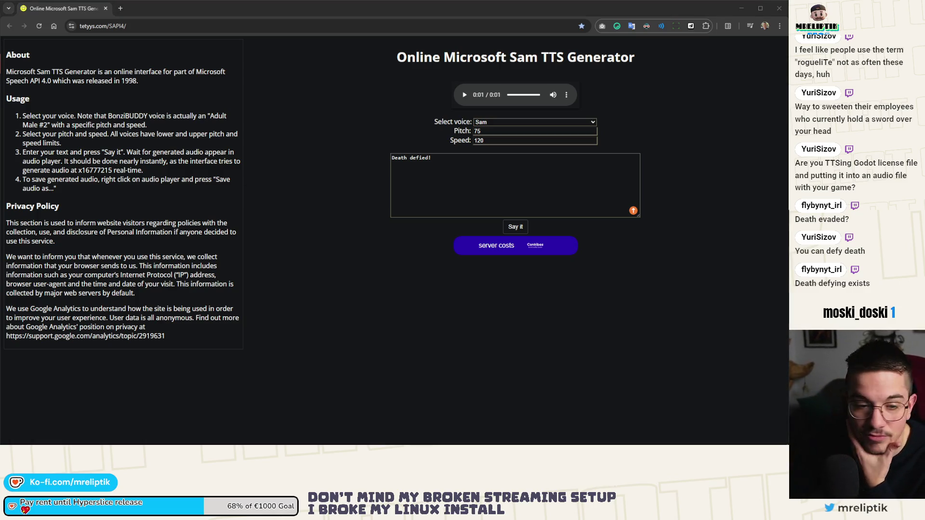
{"action": "left_click", "coordinate": [445, 167]}
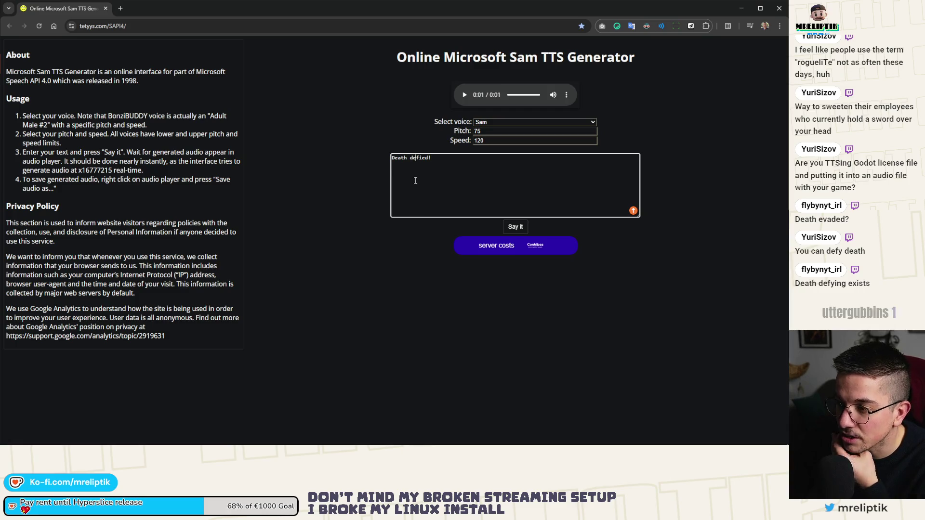
{"action": "double_click", "coordinate": [421, 157]}
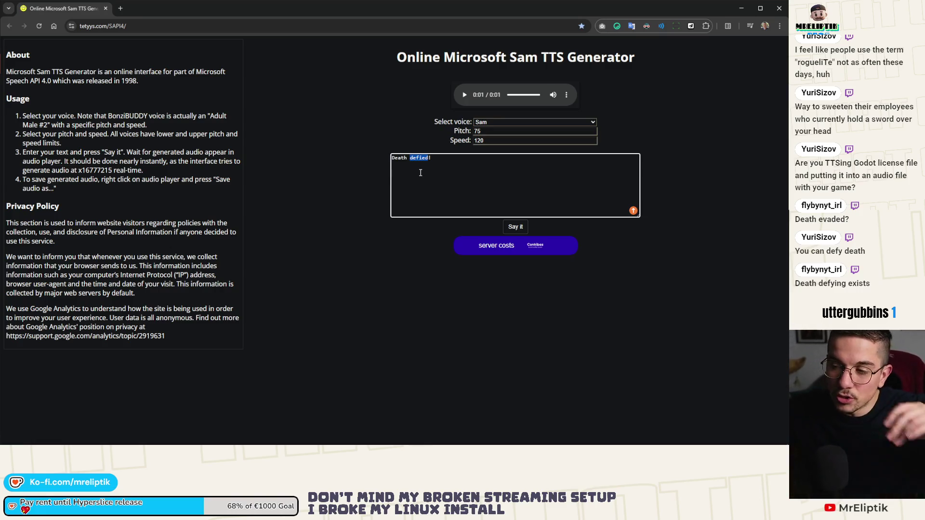
{"action": "key", "text": "alt+Tab"}
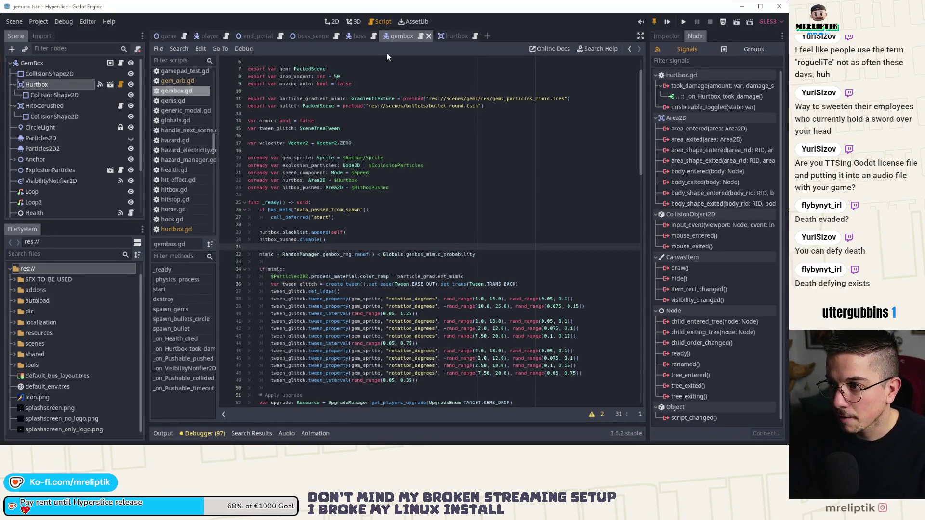
Quick-open defeat_death_effect.tscn by searching 'def' in Quick Open Scene
{"action": "key", "text": "ctrl+shift+o"}
{"action": "type", "text": "de"}
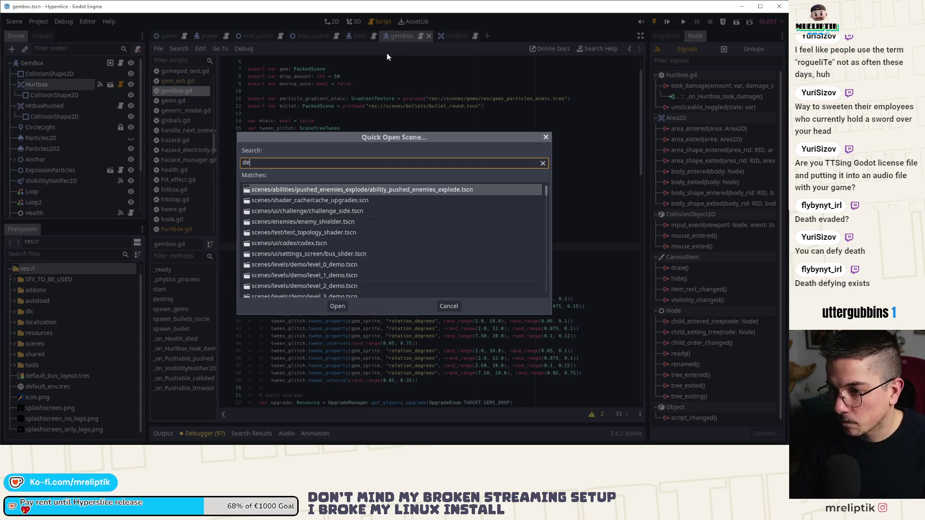
{"action": "type", "text": "eath"}
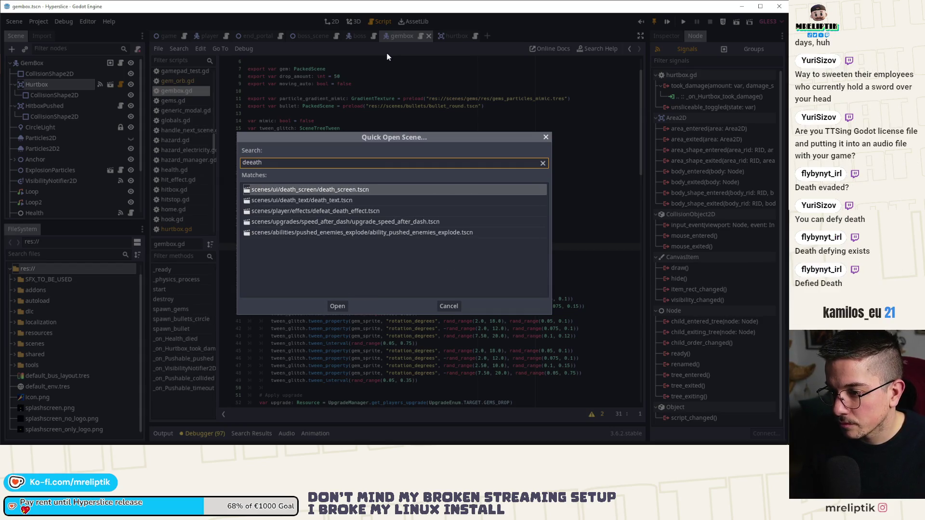
{"action": "key", "text": "ctrl+a"}
{"action": "type", "text": "death_de"}
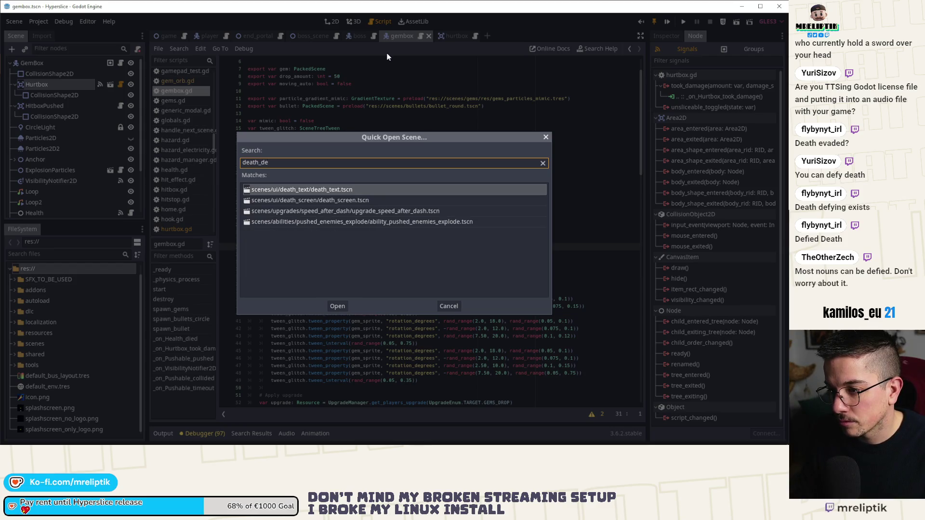
{"action": "key", "text": "BackSpace"}
{"action": "key", "text": "BackSpace"}
{"action": "key", "text": "BackSpace"}
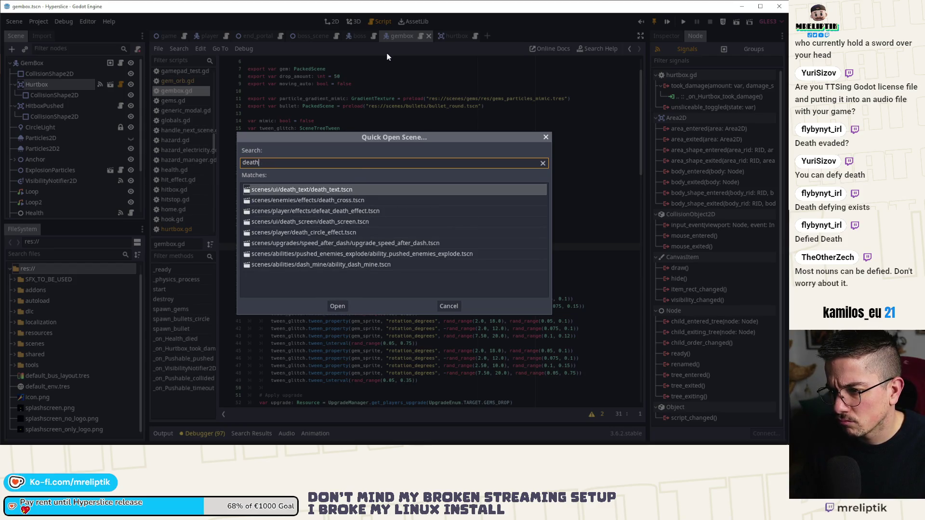
{"action": "key", "text": "BackSpace"}
{"action": "key", "text": "BackSpace"}
{"action": "key", "text": "BackSpace"}
{"action": "type", "text": "defy"}
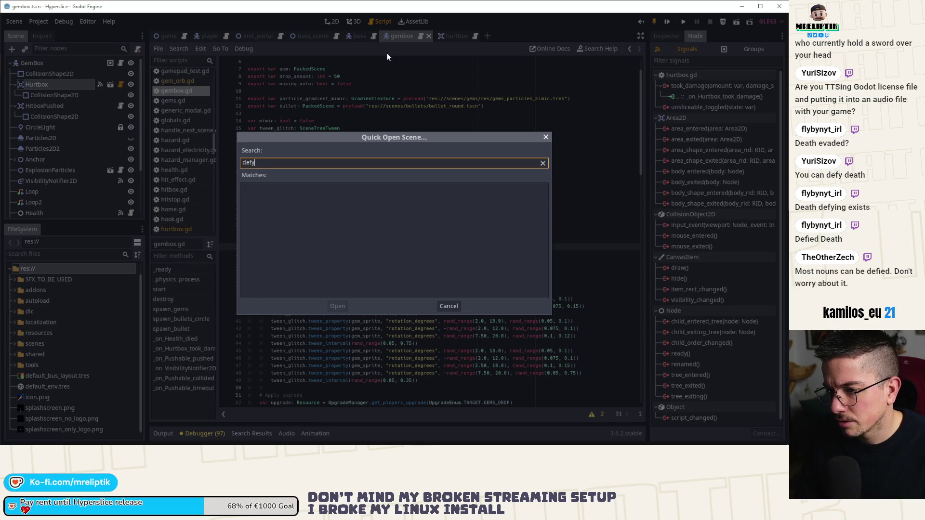
{"action": "type", "text": "f"}
{"action": "key", "text": "Return"}
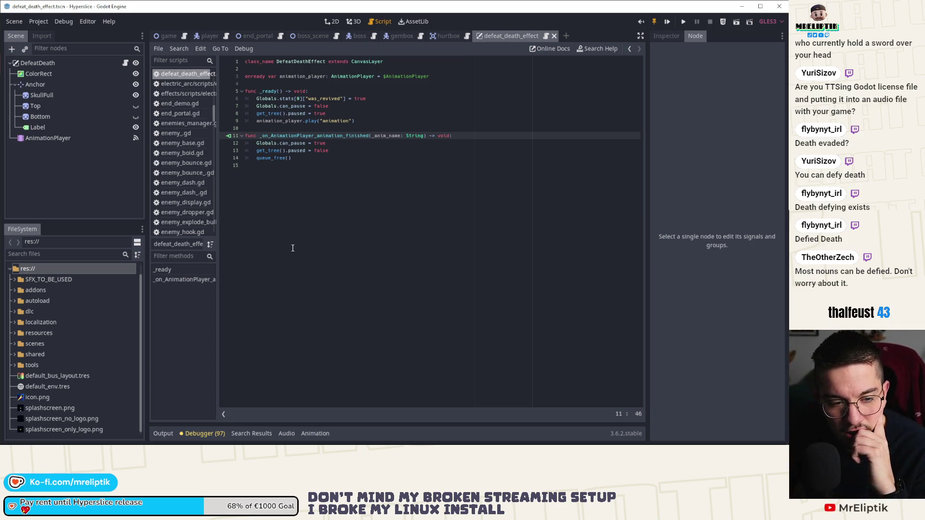
{"action": "mouse_move", "coordinate": [292, 445]}
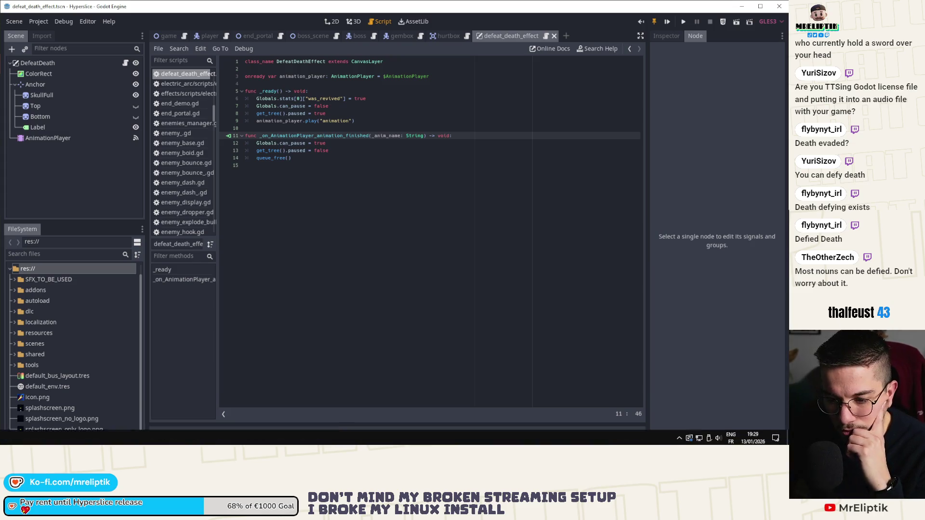
{"action": "key", "text": "alt+Tab"}
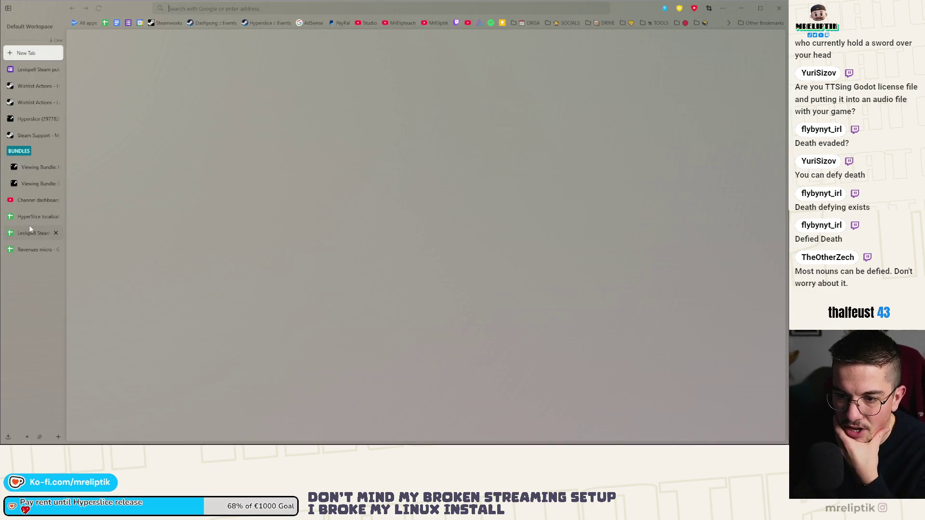
Open the HyperSlice localization sheet and find the DEATH_DEFEATED row 189 by searching 'death'
{"action": "left_click", "coordinate": [31, 217]}
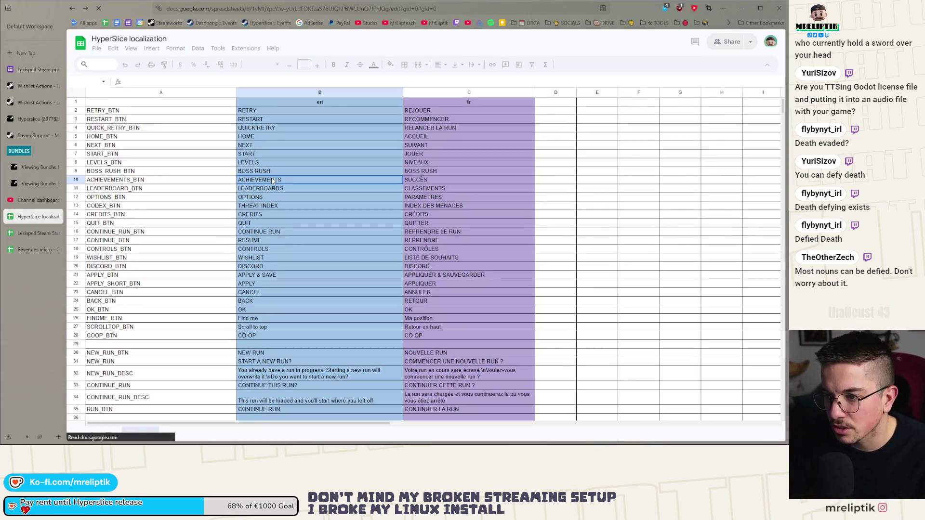
{"action": "type", "text": "d"}
{"action": "key", "text": "ctrl+f"}
{"action": "type", "text": "ca"}
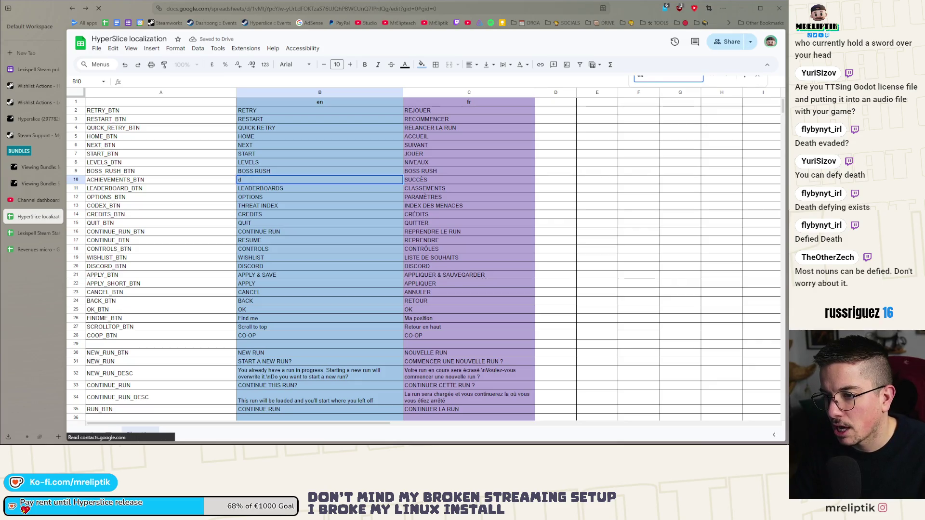
{"action": "key", "text": "ctrl+z"}
{"action": "key", "text": "ctrl+z"}
{"action": "type", "text": "death"}
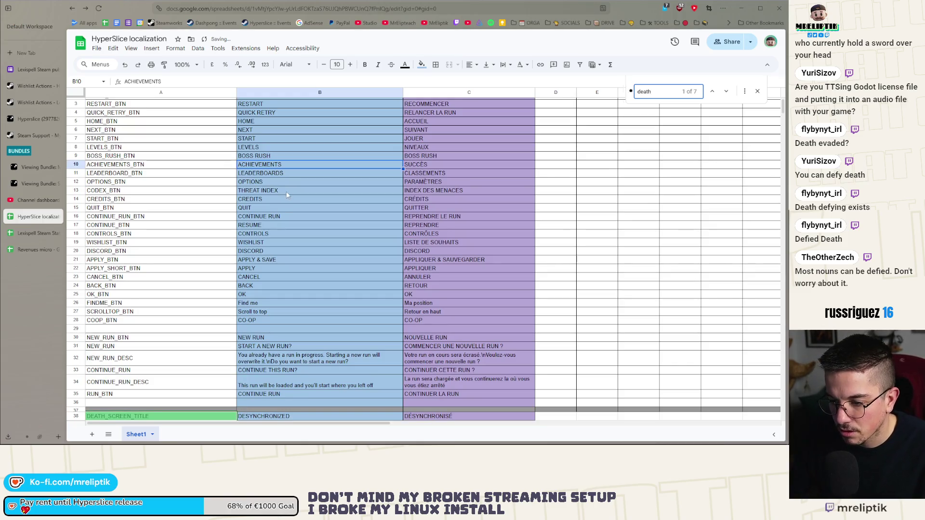
{"action": "scroll", "coordinate": [286, 190], "scroll_direction": "down", "scroll_amount": 3}
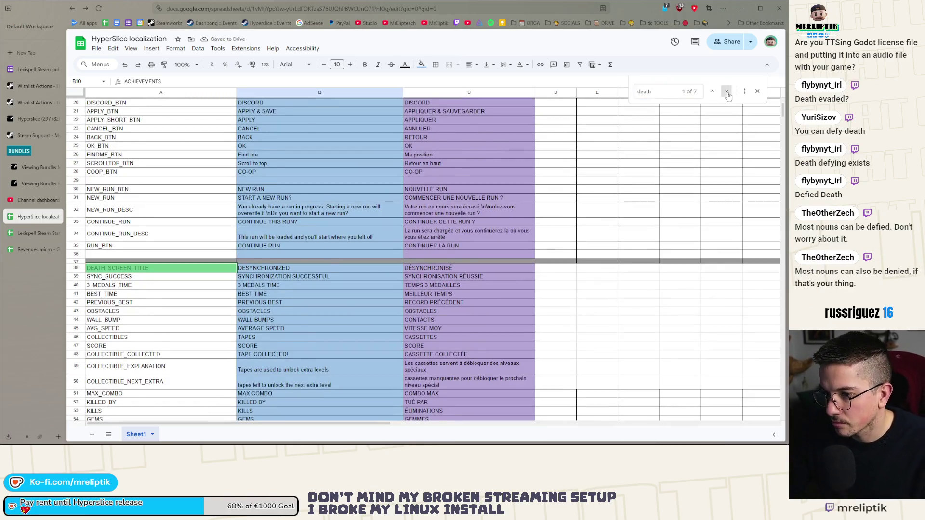
{"action": "left_click", "coordinate": [726, 91]}
{"action": "scroll", "coordinate": [317, 227], "scroll_direction": "down", "scroll_amount": 2}
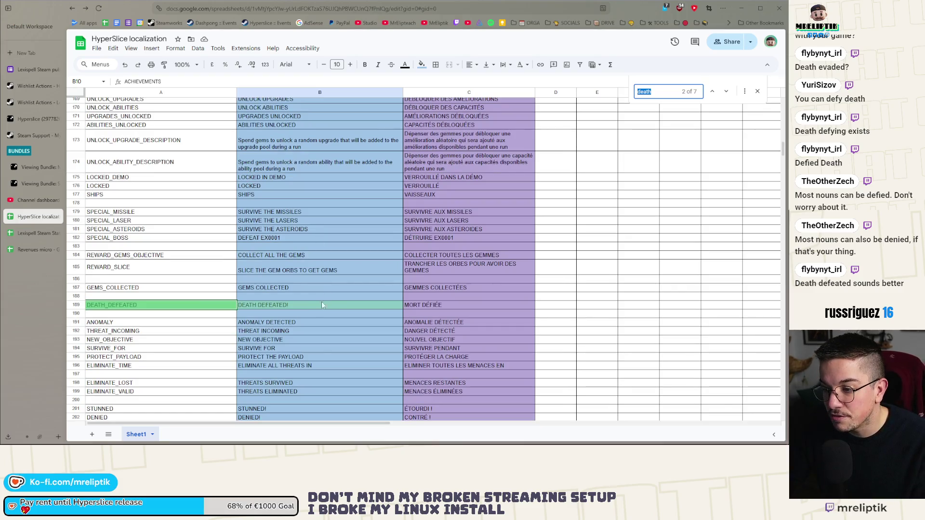
Make C189 read 'MORT DÉFIÉE !' and select DEFEATED! in the English text of B189
{"action": "double_click", "coordinate": [310, 305]}
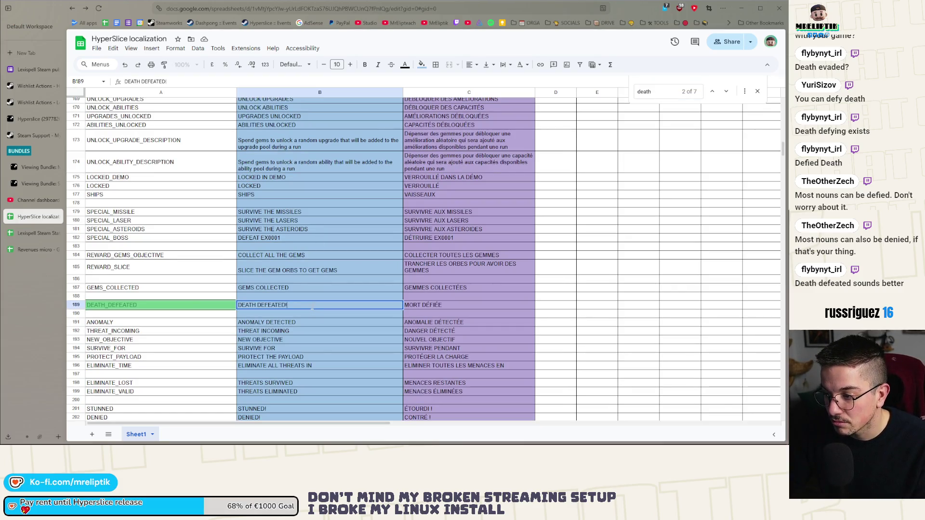
{"action": "left_click_drag", "start_coordinate": [288, 306], "coordinate": [257, 308]}
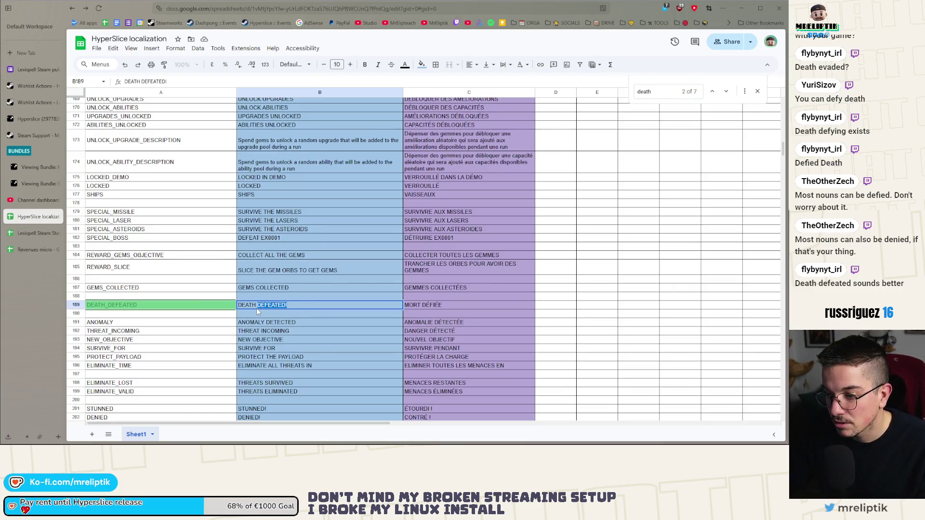
{"action": "double_click", "coordinate": [458, 305]}
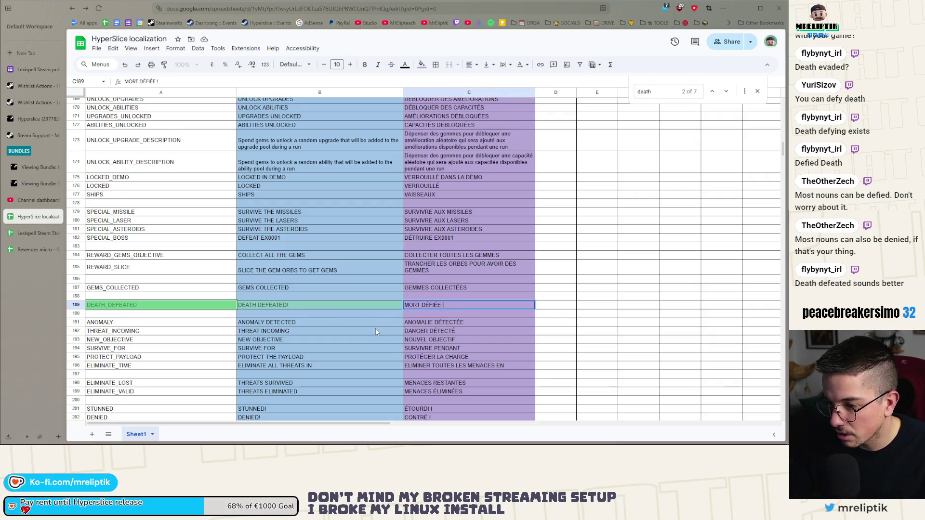
{"action": "double_click", "coordinate": [260, 305]}
{"action": "left_click_drag", "start_coordinate": [288, 305], "coordinate": [260, 305]}
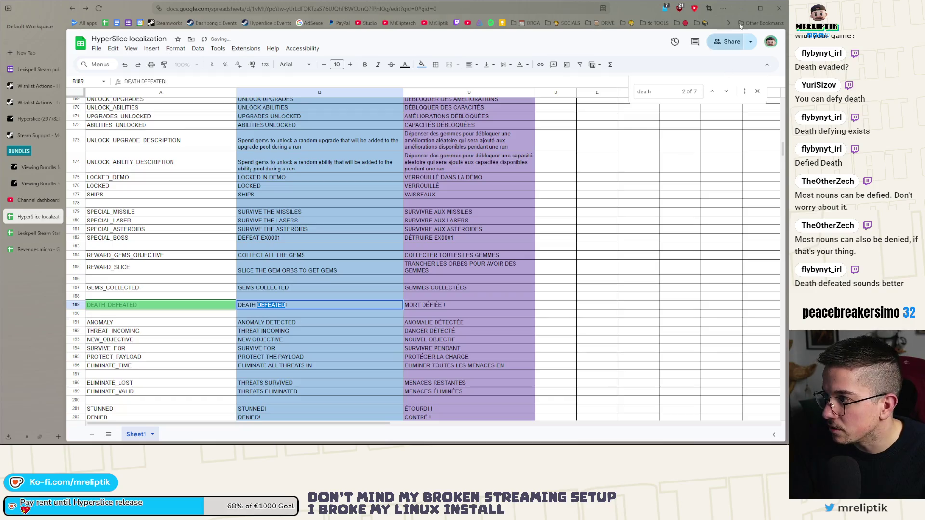
{"action": "key", "text": "alt+Tab"}
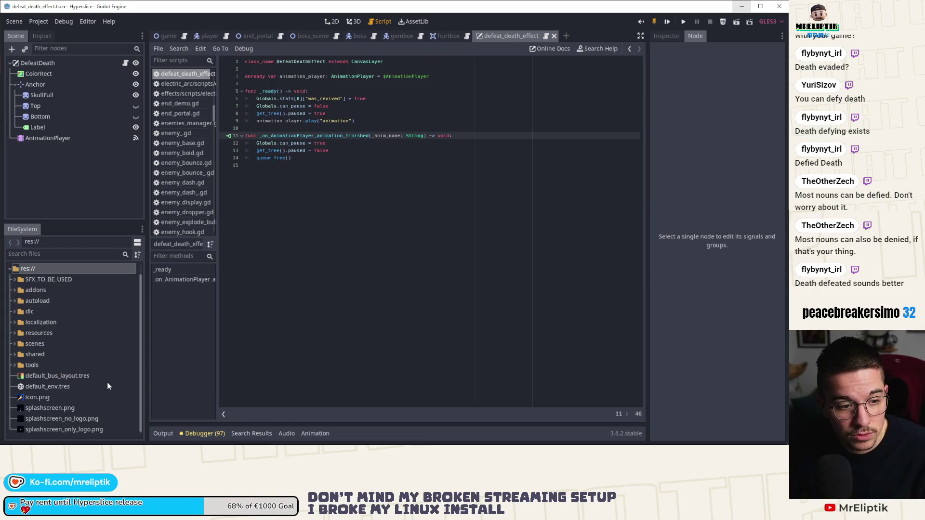
Replace 'defied' in the Sam speech text with 'DEFEATED' so it reads 'Death DEFEATED!'
{"action": "mouse_move", "coordinate": [111, 443]}
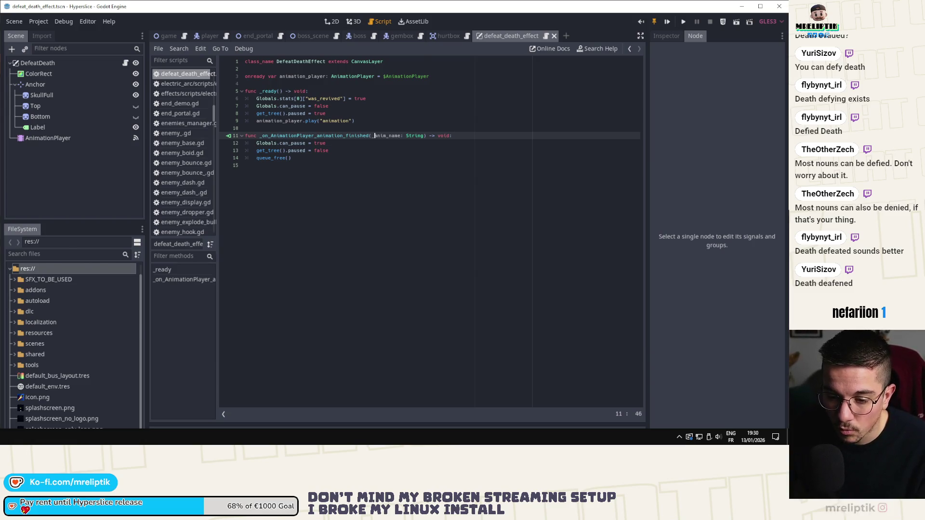
{"action": "key", "text": "alt+Tab"}
{"action": "type", "text": "DEFEATED"}
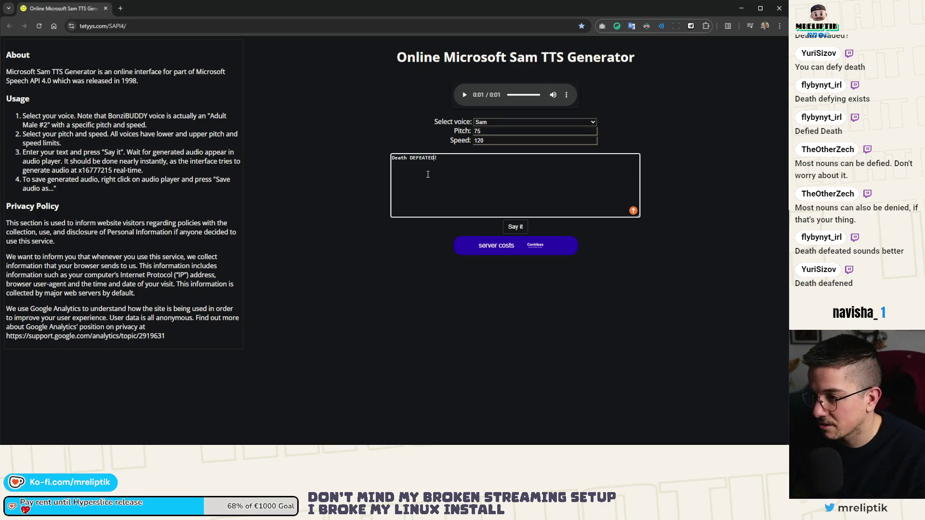
Generate the 'Death DEFEATED!' clip and download it as a 70.4 KB .wav file
{"action": "left_click", "coordinate": [516, 228]}
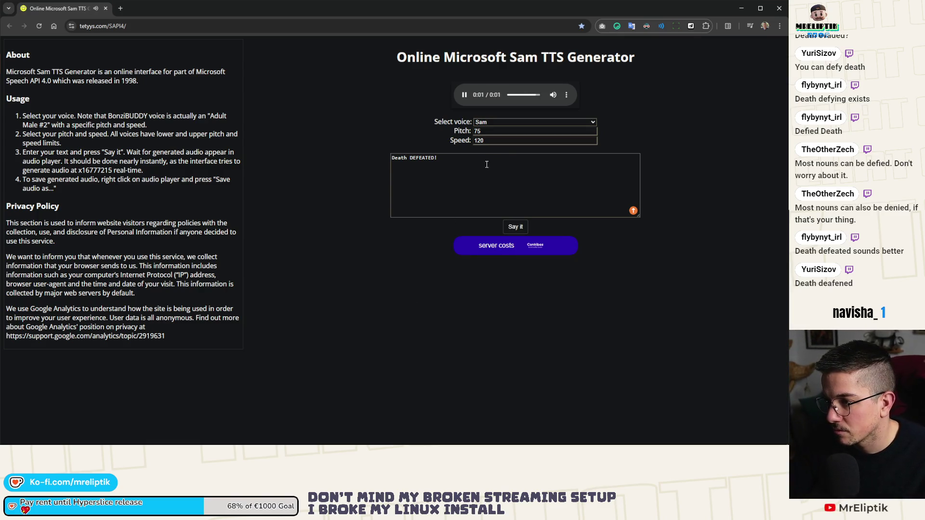
{"action": "left_click", "coordinate": [517, 230]}
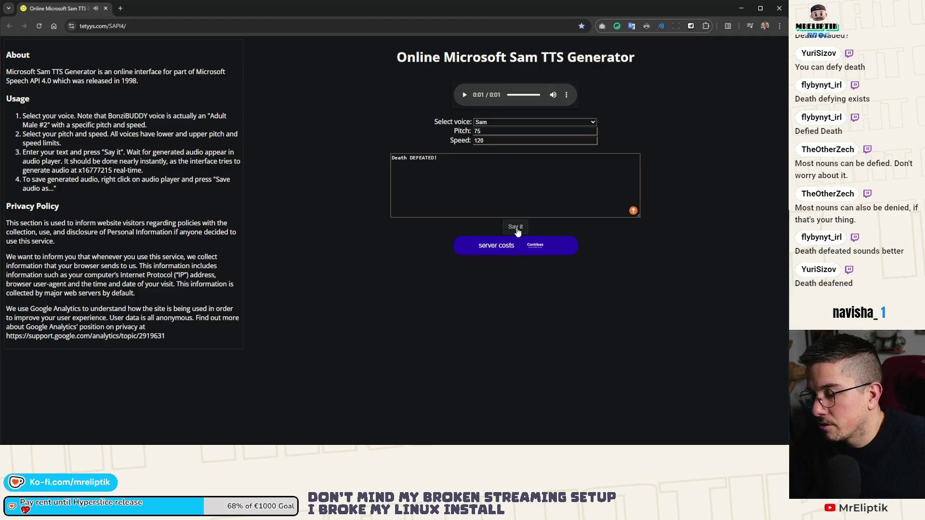
{"action": "left_click", "coordinate": [565, 96]}
{"action": "left_click", "coordinate": [521, 73]}
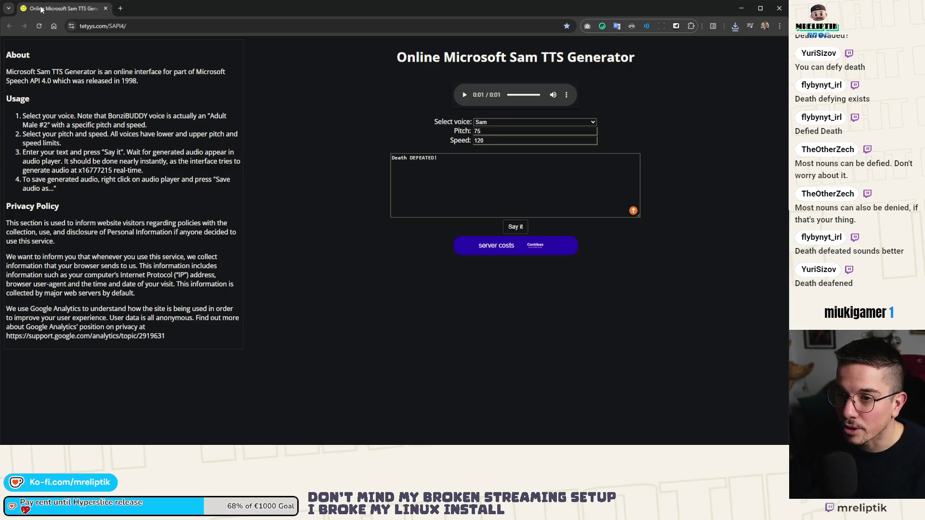
{"action": "key", "text": "alt+Tab"}
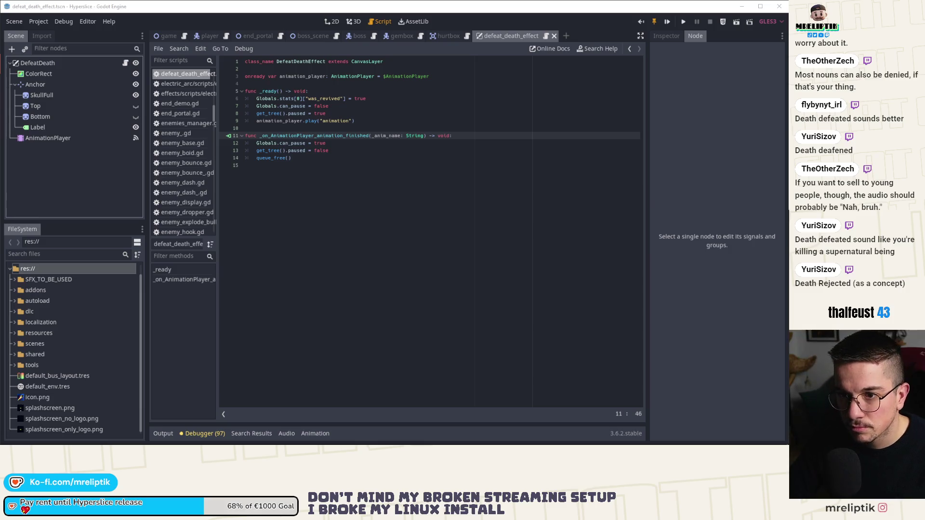
Use Show in FileSystem on the defeat_death_effect script tab to locate defeat_death_effect.tscn
{"action": "right_click", "coordinate": [491, 36]}
{"action": "left_click", "coordinate": [523, 90]}
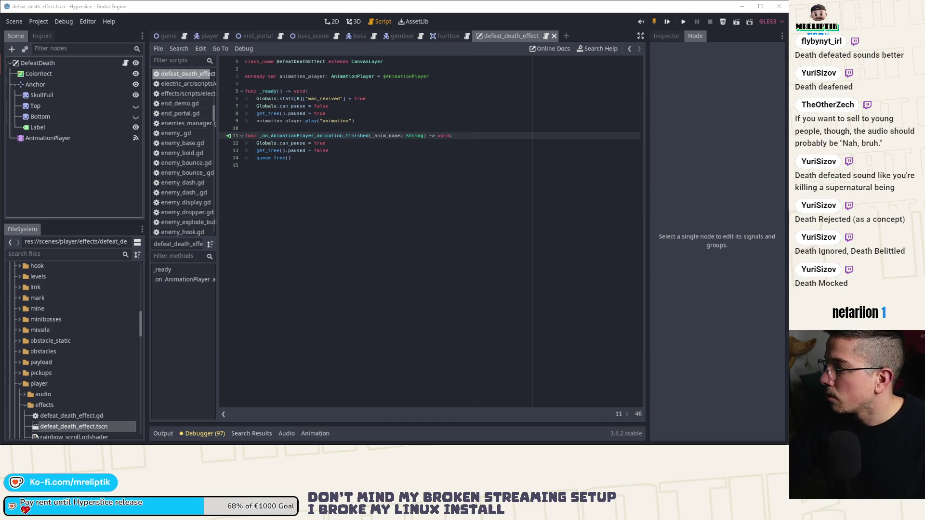
Search the FileSystem for 'death' and select death_defeated.wav
{"action": "left_click", "coordinate": [65, 253]}
{"action": "type", "text": "deatg"}
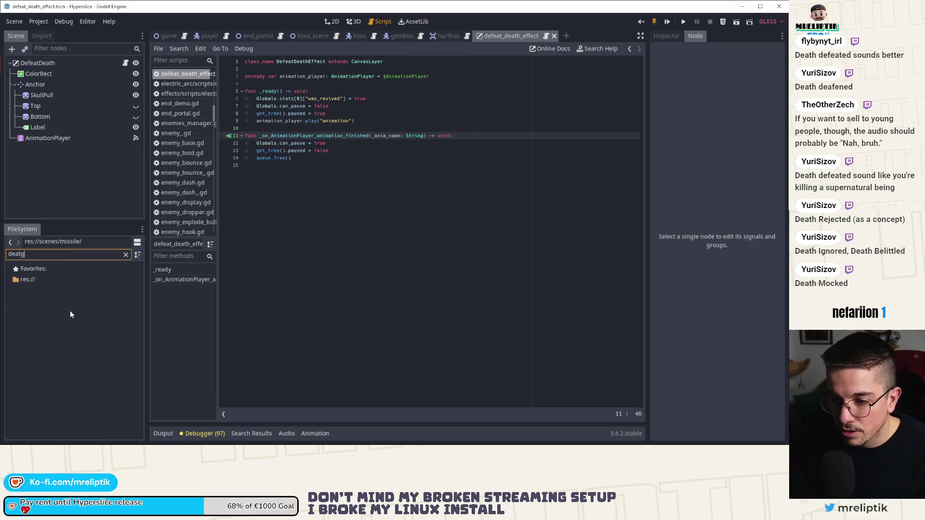
{"action": "key", "text": "BackSpace"}
{"action": "type", "text": "h"}
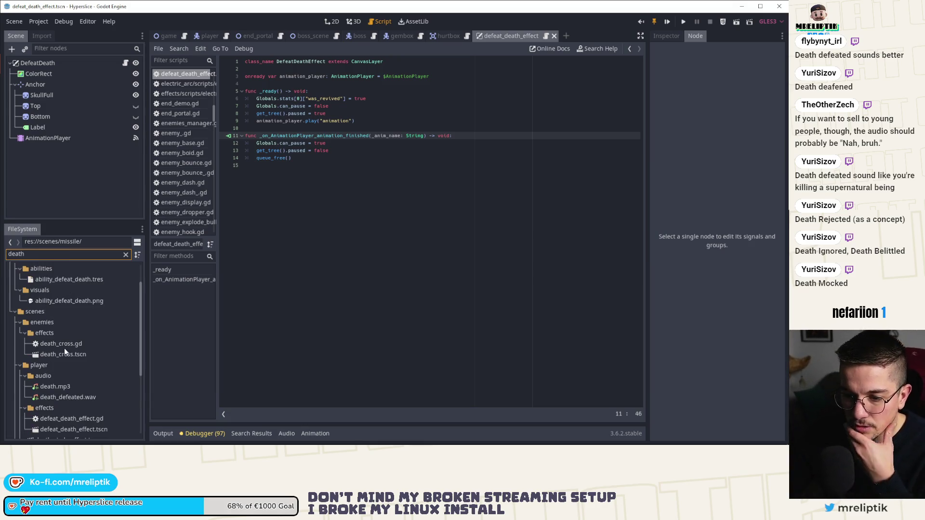
{"action": "scroll", "coordinate": [75, 389], "scroll_direction": "down", "scroll_amount": 4}
{"action": "left_click", "coordinate": [70, 332]}
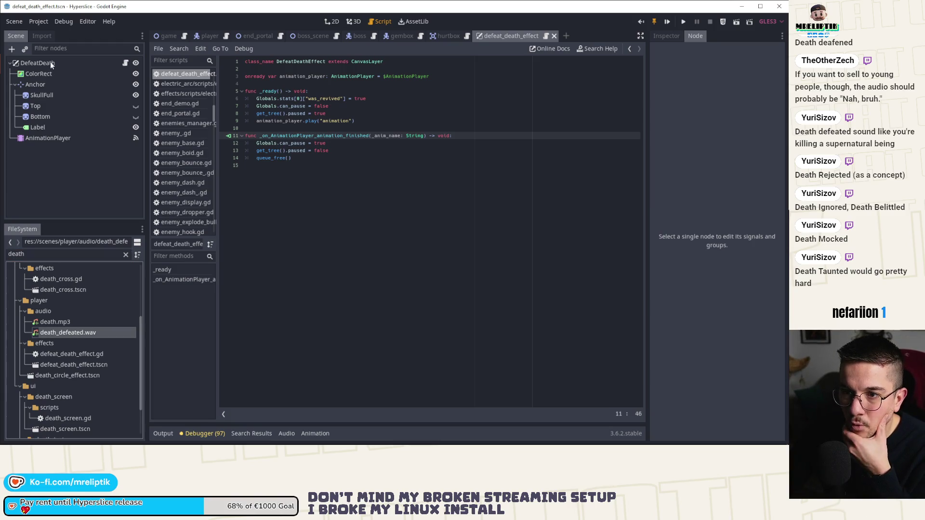
Set death_defeated.wav's import Loop Mode to Disabled, then show the scene in the 2D view
{"action": "left_click", "coordinate": [42, 35]}
{"action": "left_click", "coordinate": [102, 167]}
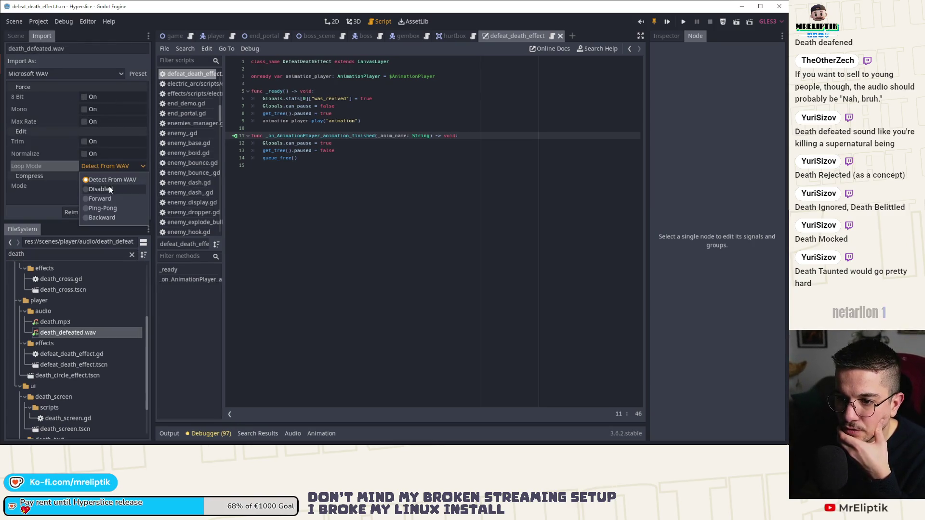
{"action": "left_click", "coordinate": [103, 189]}
{"action": "left_click", "coordinate": [16, 36]}
{"action": "left_click", "coordinate": [342, 237]}
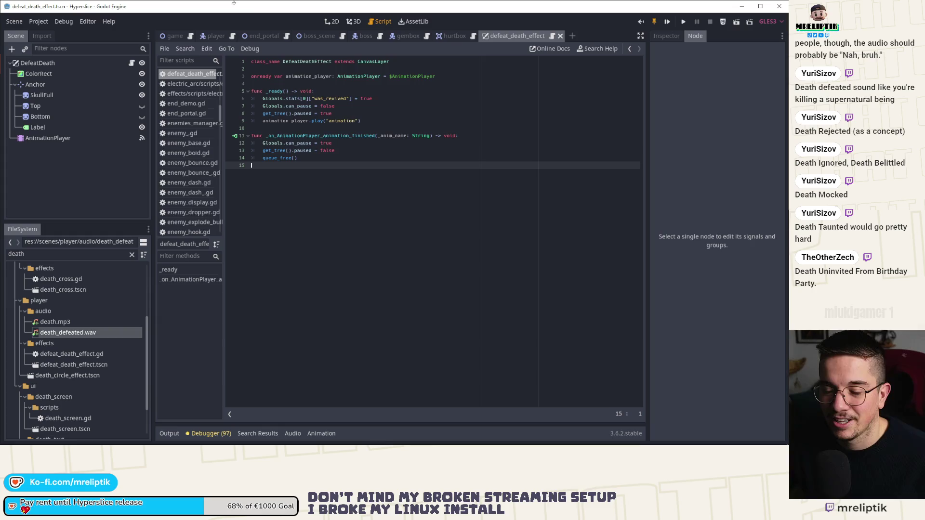
{"action": "left_click", "coordinate": [325, 18]}
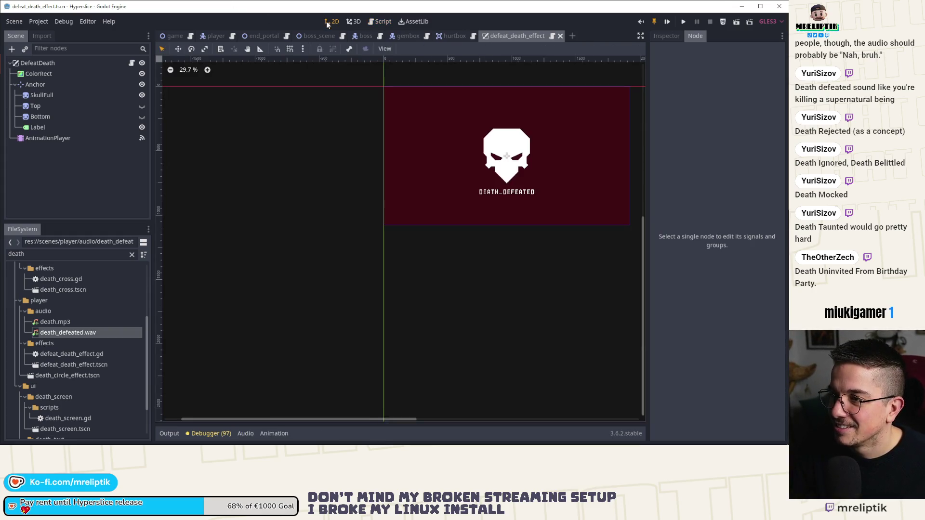
Add an AudioStreamPlayer child under DefeatDeath and name it DeathDefeated
{"action": "scroll", "coordinate": [426, 163], "scroll_direction": "down", "scroll_amount": 1}
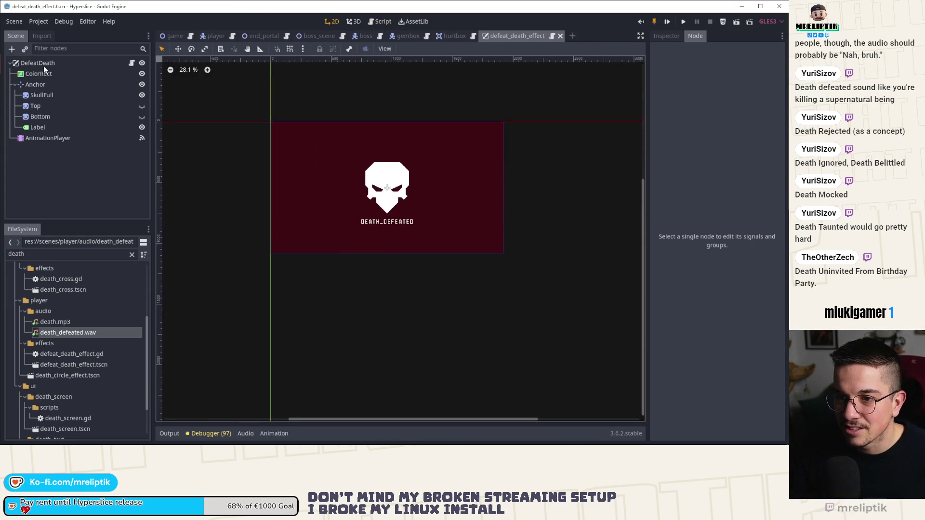
{"action": "right_click", "coordinate": [45, 67]}
{"action": "left_click", "coordinate": [75, 96]}
{"action": "type", "text": "audio"}
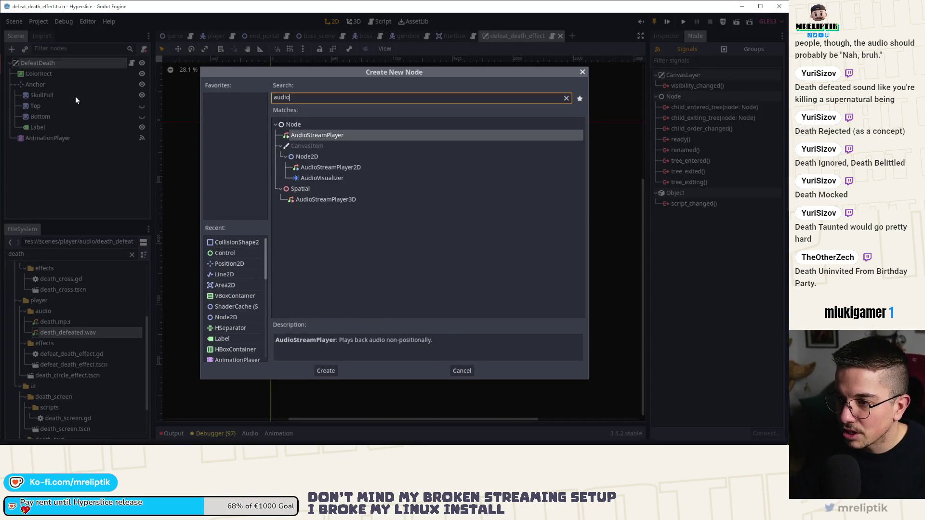
{"action": "key", "text": "Return"}
{"action": "double_click", "coordinate": [85, 149]}
{"action": "type", "text": "DeathDefeated"}
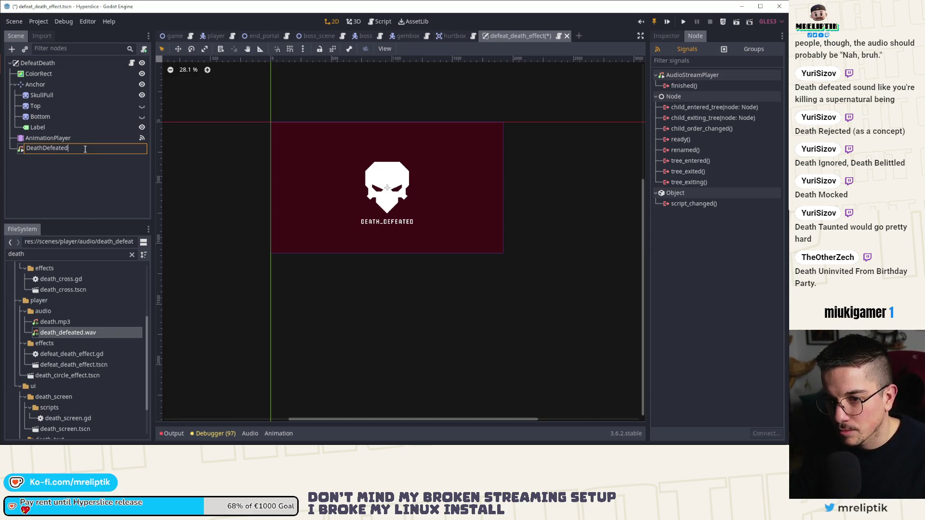
{"action": "key", "text": "Return"}
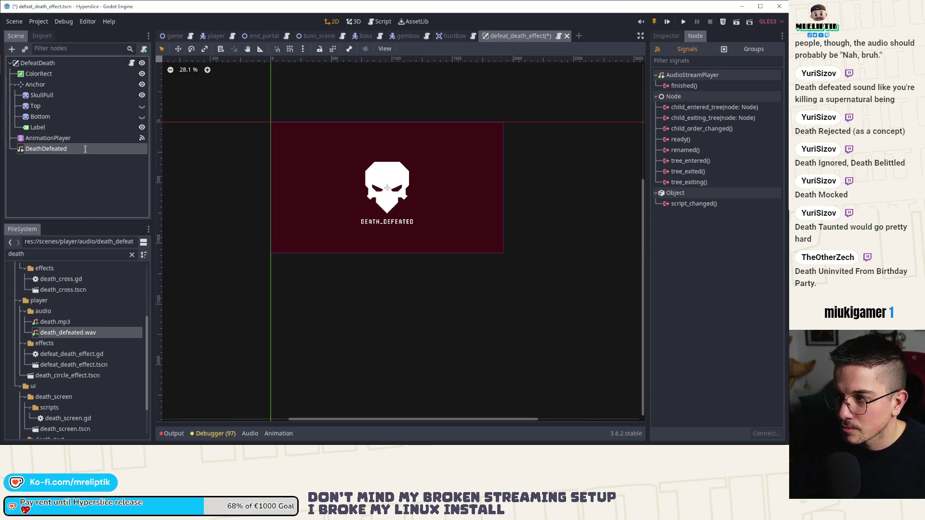
Load death_defeated.wav as its Stream, route it to the SFX bus, and save the scene
{"action": "left_click", "coordinate": [657, 35]}
{"action": "left_click", "coordinate": [750, 97]}
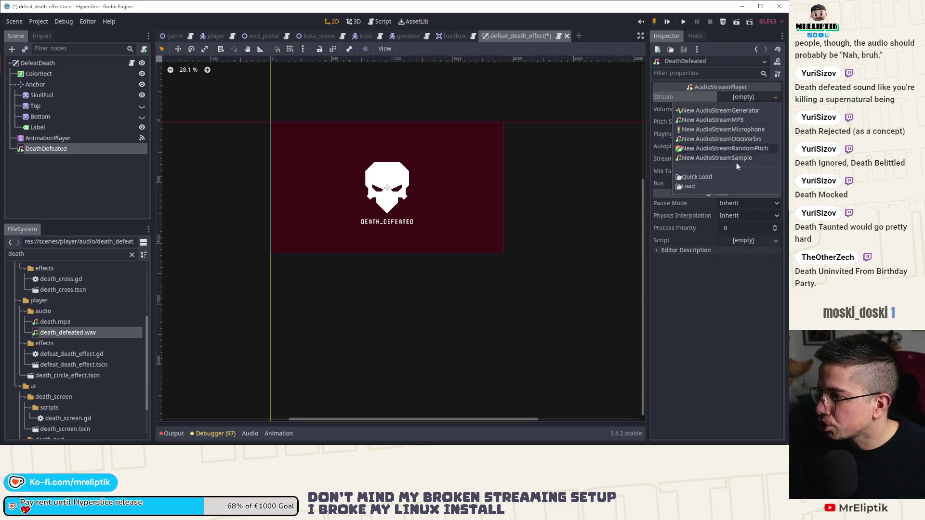
{"action": "left_click", "coordinate": [701, 177]}
{"action": "type", "text": "deat"}
{"action": "double_click", "coordinate": [345, 200]}
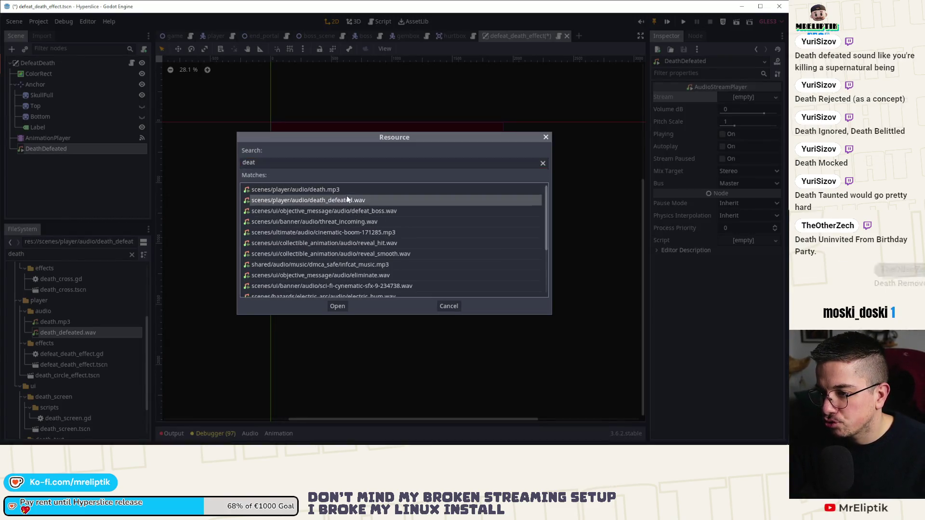
{"action": "left_click", "coordinate": [741, 188]}
{"action": "left_click", "coordinate": [736, 201]}
{"action": "left_click", "coordinate": [735, 201]}
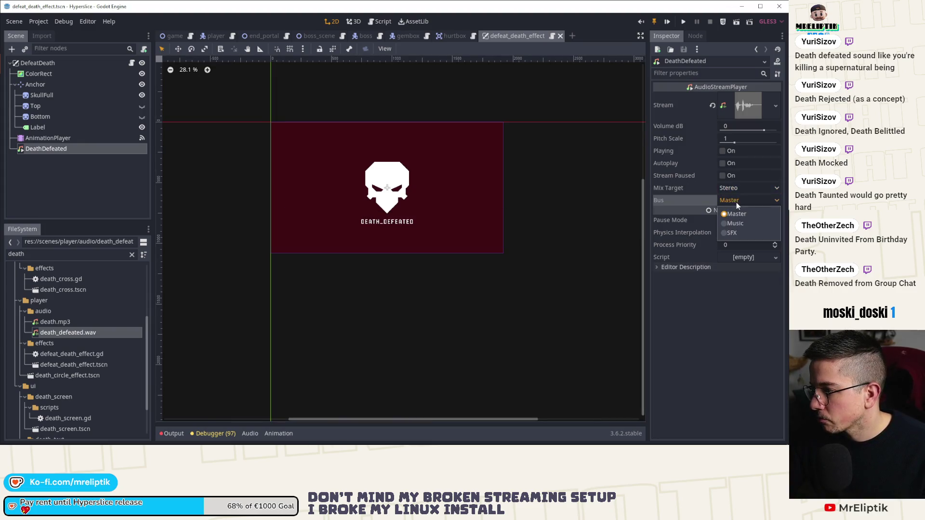
{"action": "left_click", "coordinate": [738, 222]}
{"action": "key", "text": "ctrl+s"}
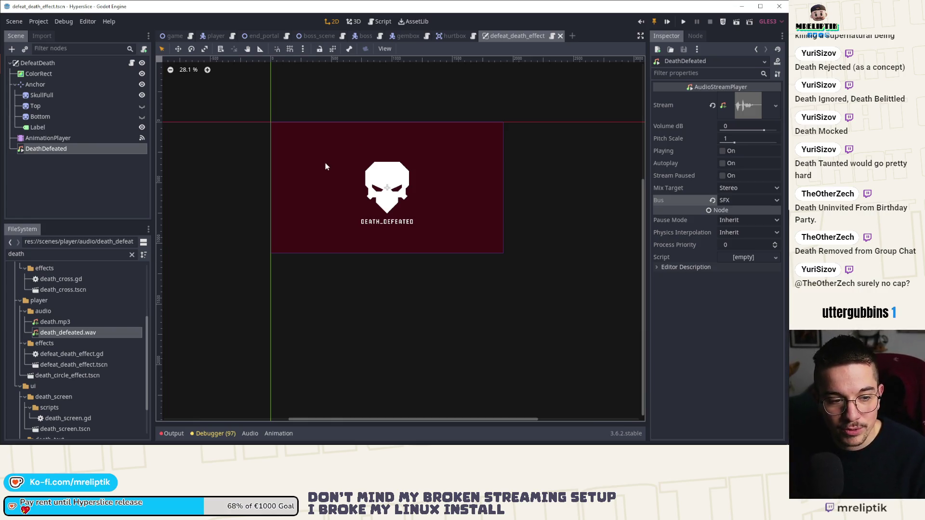
{"action": "left_click", "coordinate": [135, 199]}
Move DeathDefeated above AnimationPlayer and load the DefeatDeath animation into an enlarged animation editor
{"action": "left_click_drag", "start_coordinate": [58, 148], "coordinate": [57, 135]}
{"action": "left_click", "coordinate": [55, 149]}
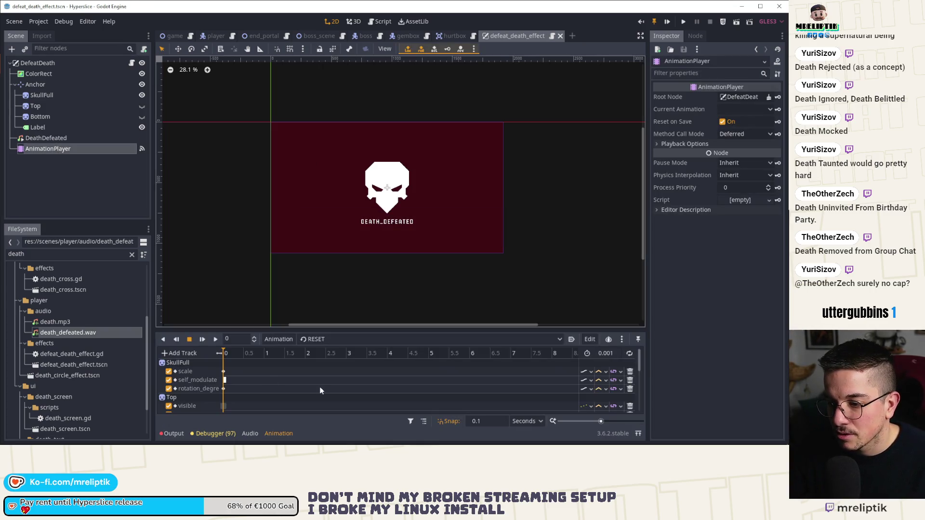
{"action": "left_click", "coordinate": [330, 339]}
{"action": "left_click", "coordinate": [325, 361]}
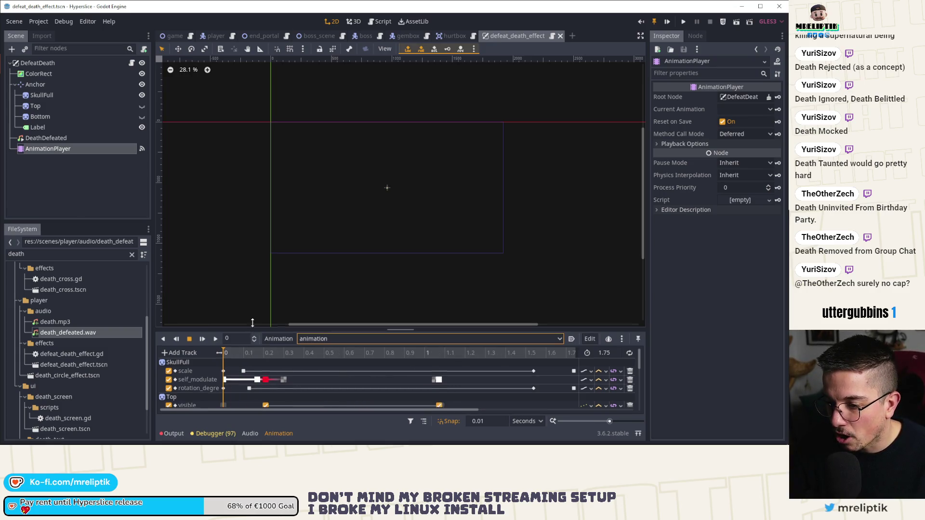
{"action": "left_click_drag", "start_coordinate": [252, 329], "coordinate": [251, 227]}
Add an audio playback track on DeathDefeated with a death_defeated.wav key at 0, then save
{"action": "left_click", "coordinate": [183, 249]}
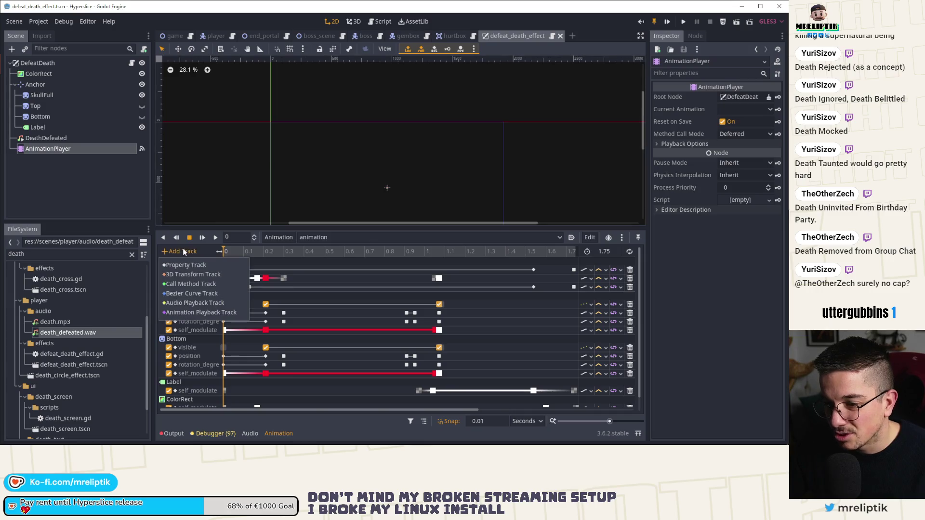
{"action": "left_click", "coordinate": [227, 304]}
{"action": "double_click", "coordinate": [155, 165]}
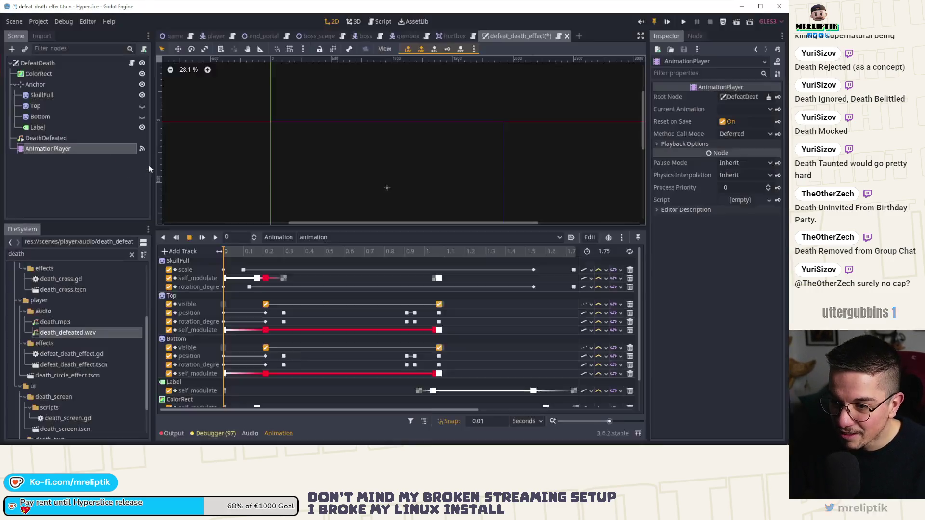
{"action": "right_click", "coordinate": [224, 403]}
{"action": "left_click", "coordinate": [232, 408]}
{"action": "mouse_move", "coordinate": [67, 332]}
{"action": "left_mouse_down"}
{"action": "mouse_move", "coordinate": [125, 328]}
{"action": "mouse_move", "coordinate": [762, 115]}
{"action": "left_mouse_up"}
{"action": "key", "text": "ctrl+s"}
Play the animation from the start and scrub to about 1.06 s to check the sound timing
{"action": "scroll", "coordinate": [296, 327], "scroll_direction": "down", "scroll_amount": 1}
{"action": "left_click", "coordinate": [224, 250]}
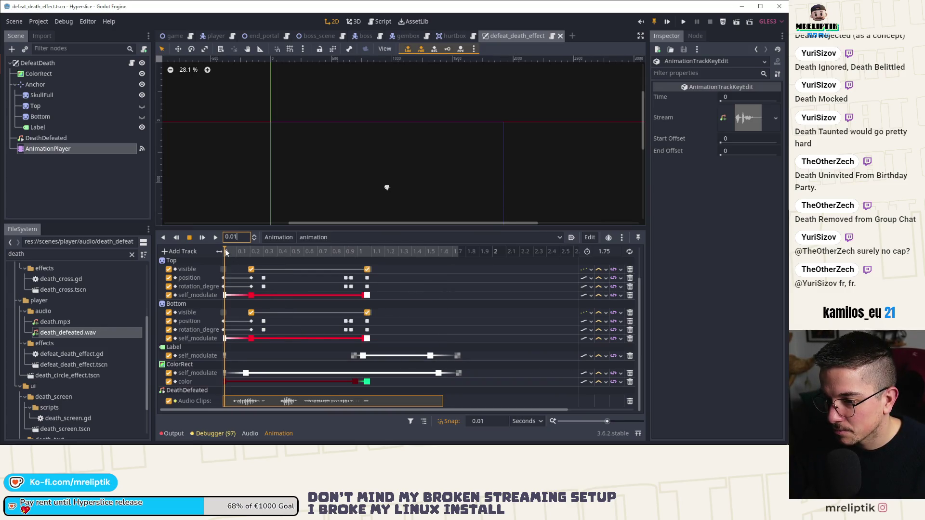
{"action": "left_click", "coordinate": [202, 236]}
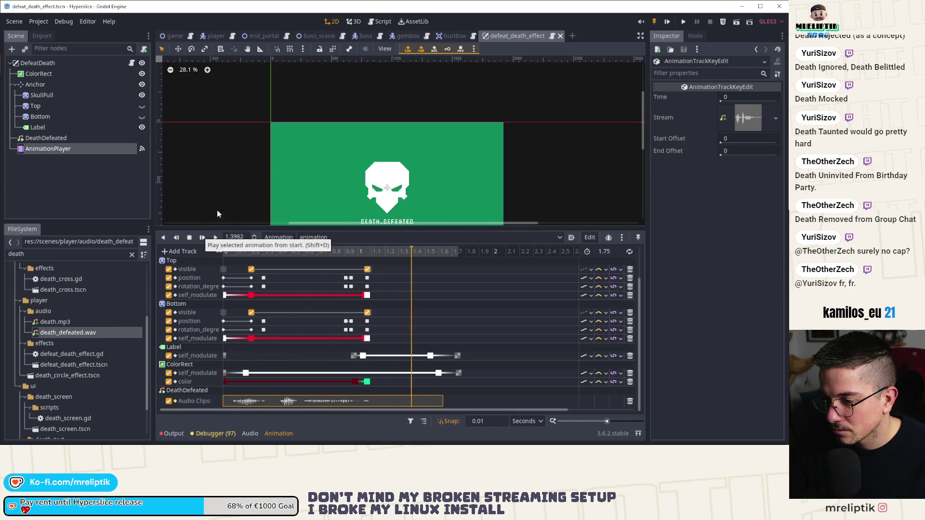
{"action": "scroll", "coordinate": [273, 166], "scroll_direction": "down", "scroll_amount": 1}
{"action": "left_click", "coordinate": [188, 238]}
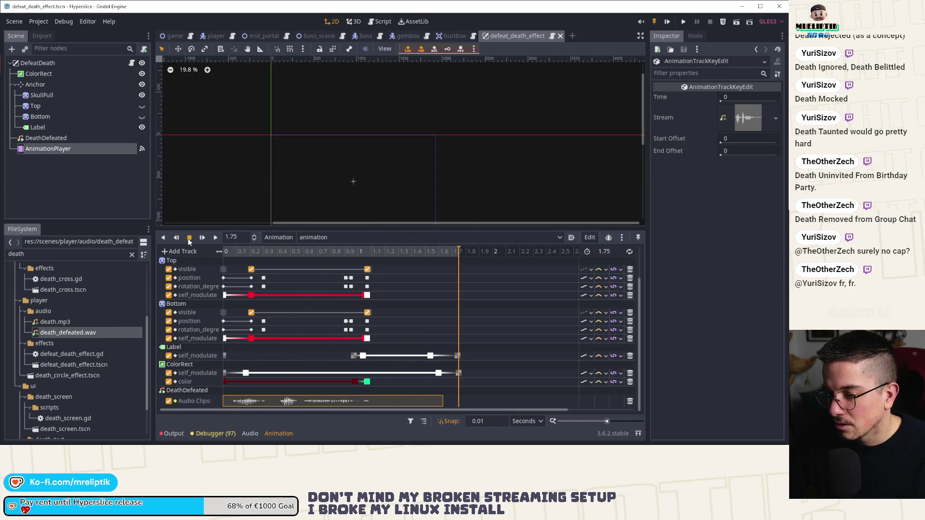
{"action": "left_click", "coordinate": [104, 196]}
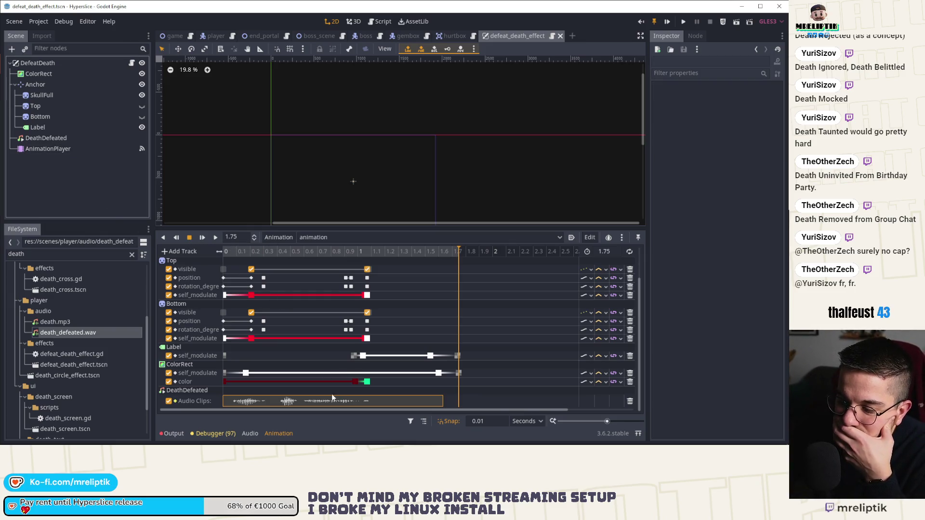
{"action": "left_click_drag", "start_coordinate": [351, 254], "coordinate": [366, 256]}
Shift the death sound clip later and set the animation length to 2 s, then preview it
{"action": "left_click_drag", "start_coordinate": [305, 396], "coordinate": [435, 398]}
{"action": "left_click", "coordinate": [455, 264]}
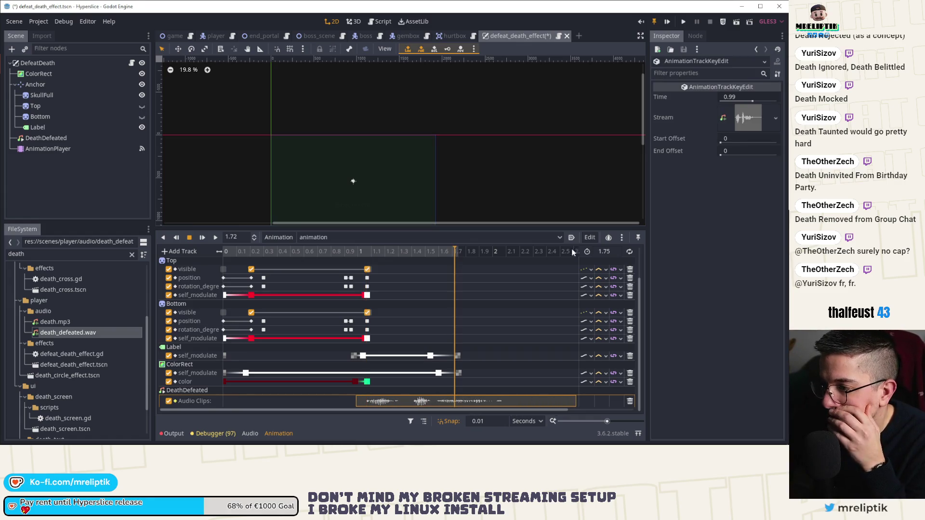
{"action": "left_click", "coordinate": [618, 249]}
{"action": "type", "text": "2"}
{"action": "key", "text": "Return"}
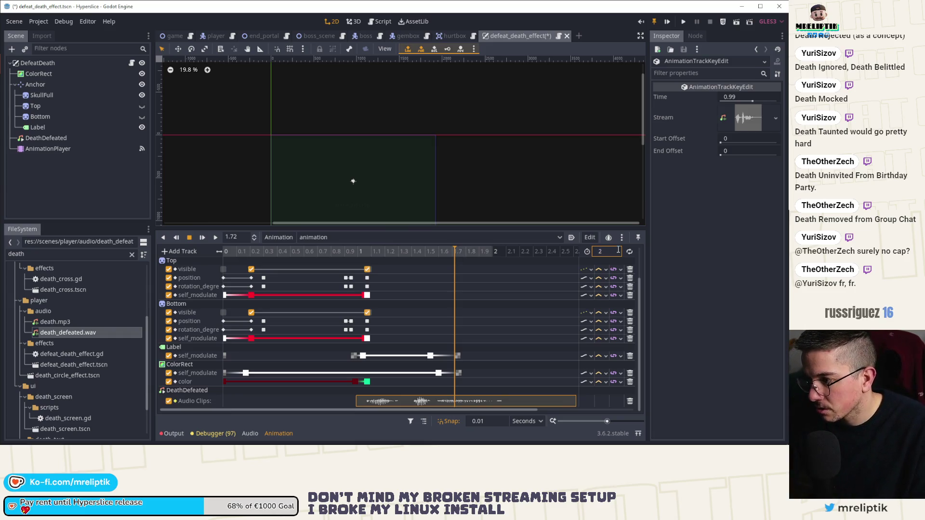
{"action": "key", "text": "ctrl+s"}
{"action": "left_click", "coordinate": [202, 237]}
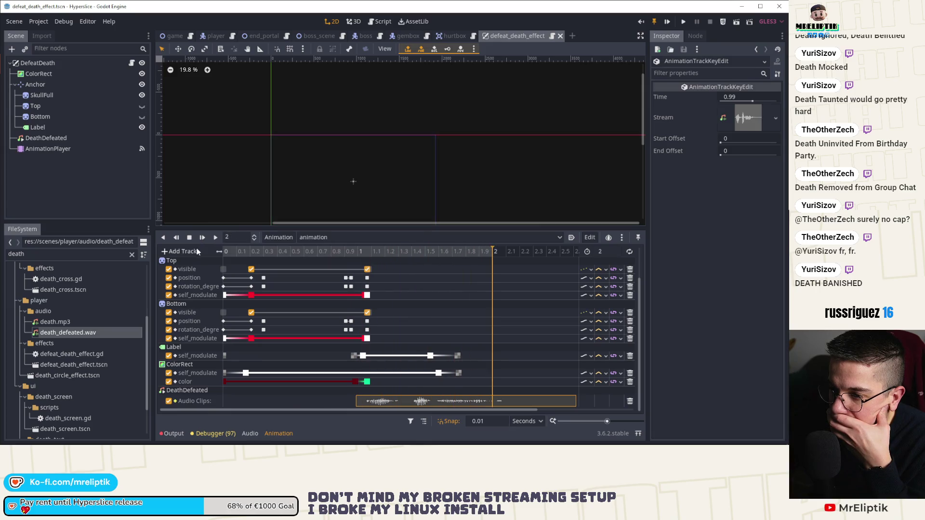
{"action": "mouse_move", "coordinate": [405, 256]}
{"action": "left_mouse_down"}
{"action": "mouse_move", "coordinate": [439, 262]}
{"action": "mouse_move", "coordinate": [424, 262]}
{"action": "left_mouse_up"}
Replay the animation and nudge the death sound clip slightly earlier, to about 0.96 s
{"action": "left_click_drag", "start_coordinate": [491, 345], "coordinate": [418, 389]}
{"action": "left_click", "coordinate": [493, 252]}
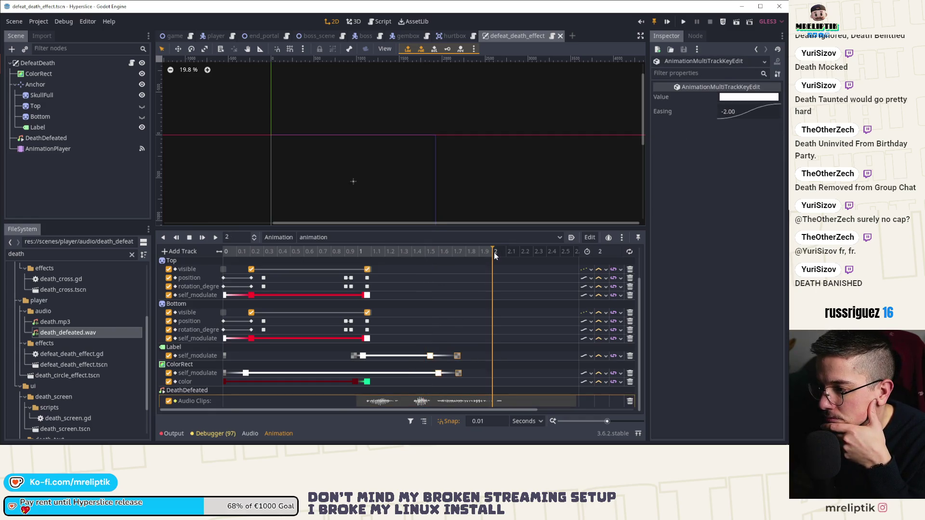
{"action": "left_click", "coordinate": [351, 255]}
{"action": "left_click", "coordinate": [202, 238]}
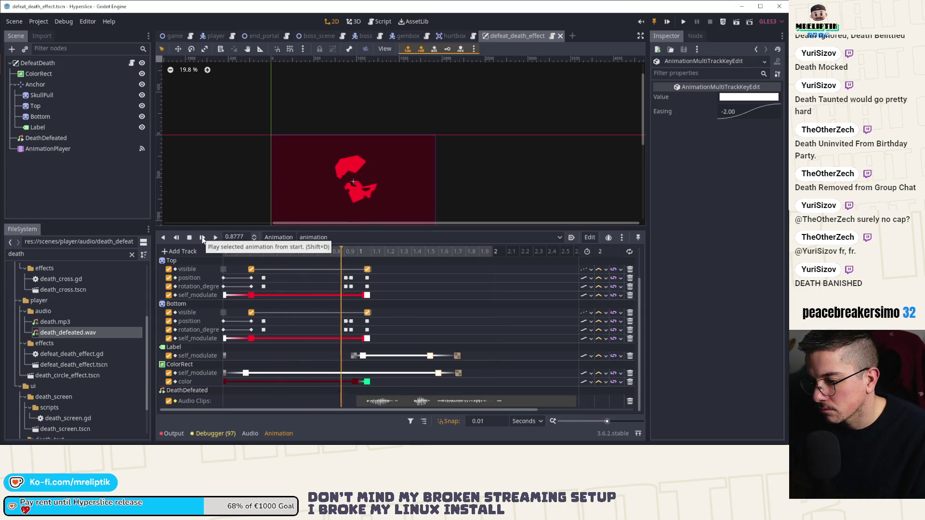
{"action": "mouse_move", "coordinate": [367, 251]}
{"action": "left_mouse_down"}
{"action": "mouse_move", "coordinate": [351, 251]}
{"action": "mouse_move", "coordinate": [362, 253]}
{"action": "left_mouse_up"}
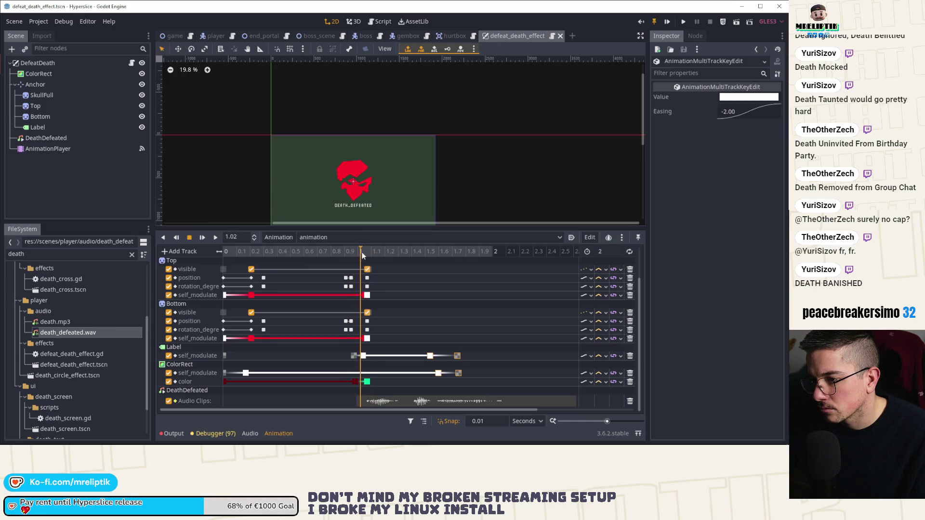
{"action": "left_click_drag", "start_coordinate": [380, 402], "coordinate": [376, 401]}
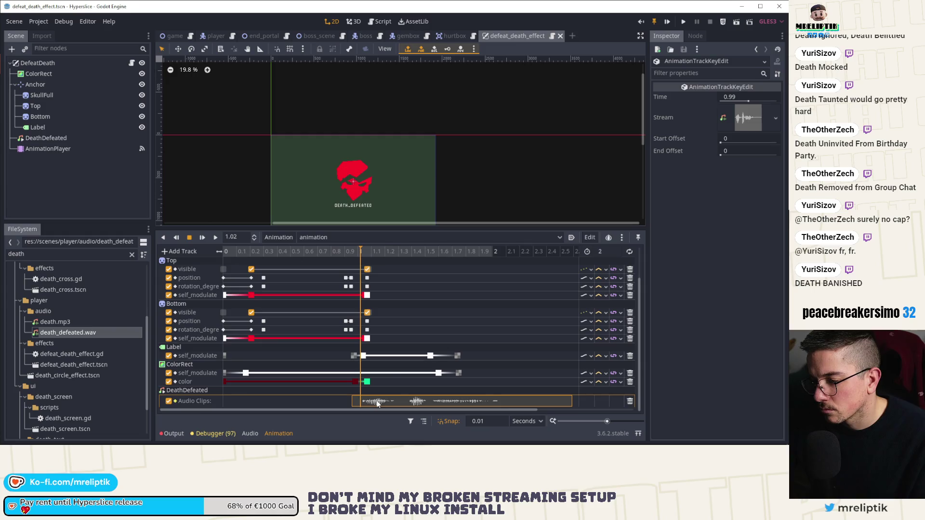
{"action": "left_click", "coordinate": [493, 252]}
Change the animation length to 2.1 s and save
{"action": "left_click", "coordinate": [611, 251]}
{"action": "type", "text": ".2"}
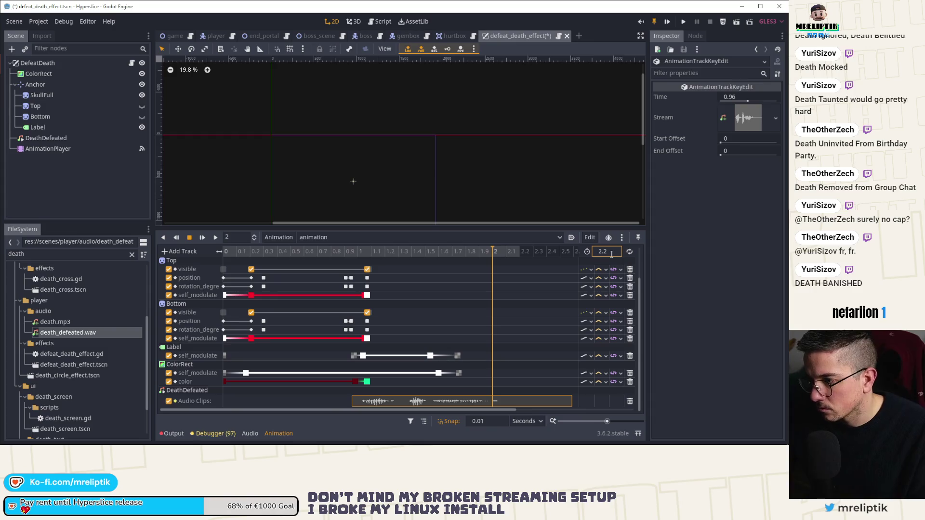
{"action": "key", "text": "BackSpace"}
{"action": "type", "text": "1"}
{"action": "key", "text": "ctrl+s"}
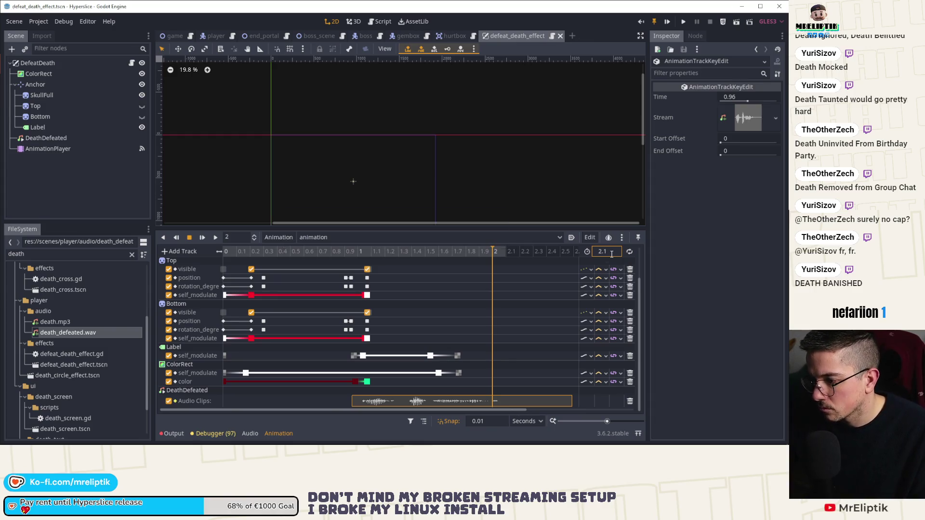
Push the late Label and ColorRect fade-out keys later, toward the 2.1 s end
{"action": "left_click_drag", "start_coordinate": [475, 346], "coordinate": [454, 382]}
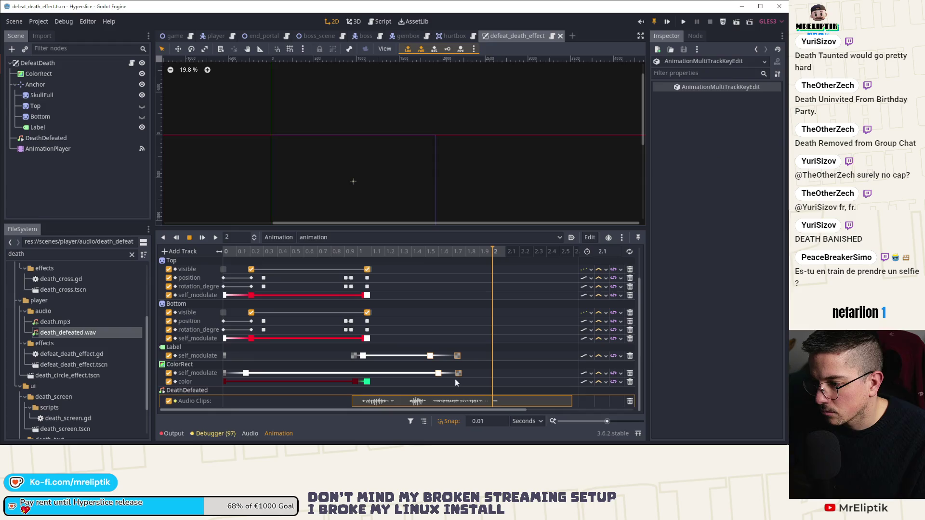
{"action": "left_click", "coordinate": [505, 374]}
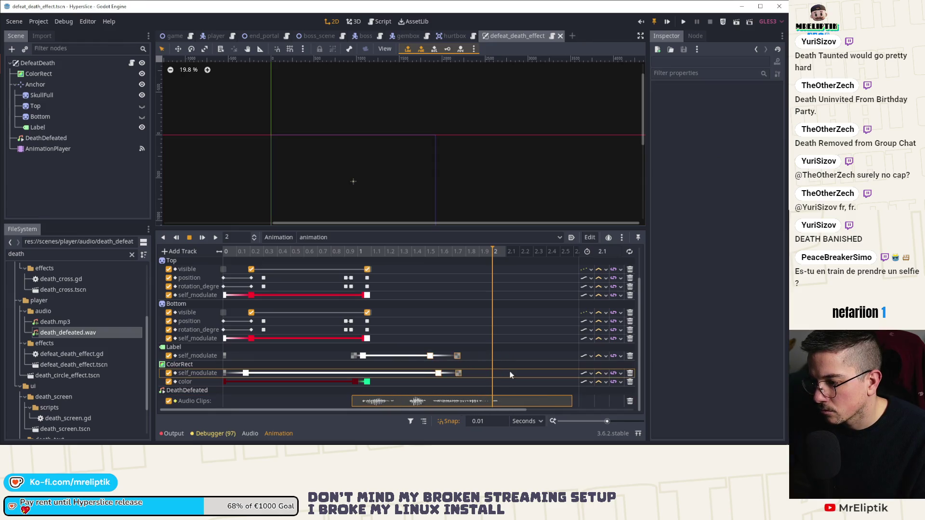
{"action": "left_click", "coordinate": [435, 400]}
{"action": "mouse_move", "coordinate": [480, 353]}
{"action": "left_mouse_down"}
{"action": "mouse_move", "coordinate": [427, 379]}
{"action": "mouse_move", "coordinate": [506, 373]}
{"action": "left_mouse_up"}
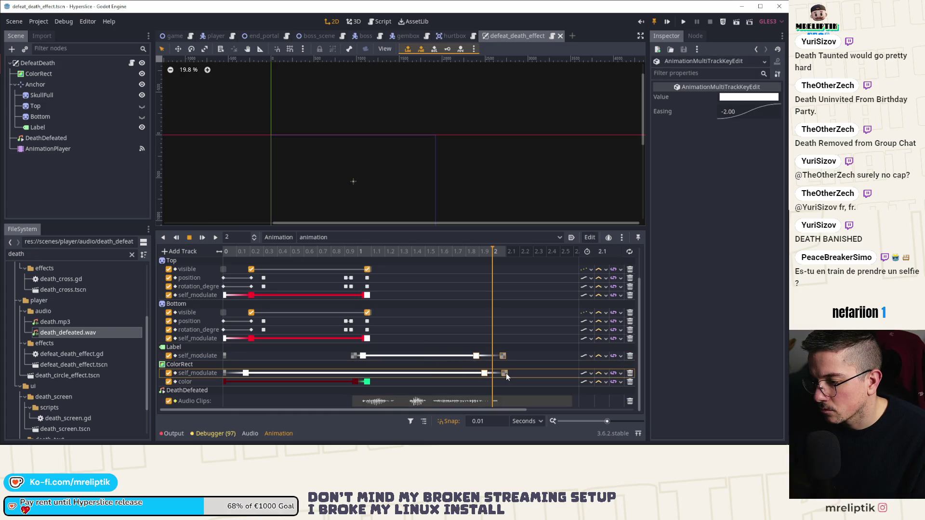
{"action": "left_click", "coordinate": [506, 251]}
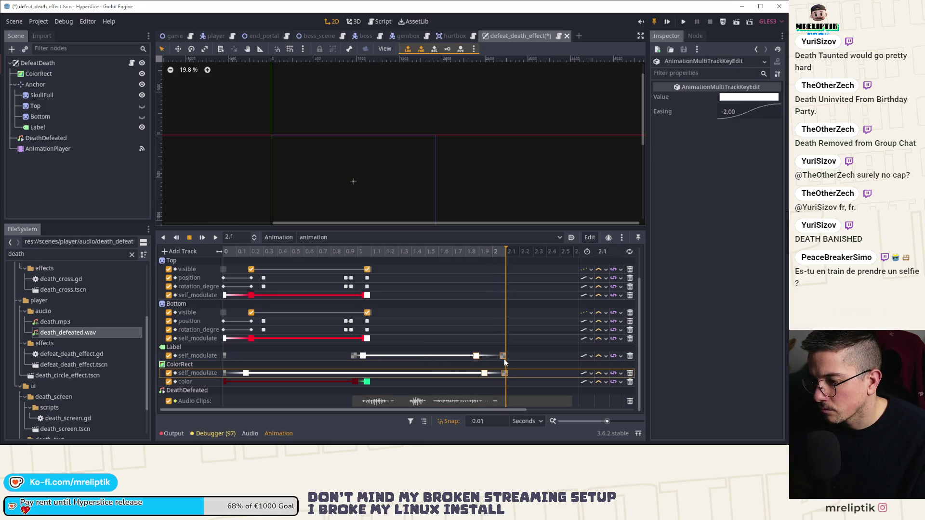
{"action": "mouse_move", "coordinate": [408, 255]}
{"action": "left_mouse_down"}
{"action": "mouse_move", "coordinate": [502, 264]}
{"action": "mouse_move", "coordinate": [418, 269]}
{"action": "left_mouse_up"}
Move the SkullFull scale and rotation end keys to about 2 s
{"action": "scroll", "coordinate": [426, 288], "scroll_direction": "up", "scroll_amount": 2}
{"action": "left_click", "coordinate": [457, 287]}
{"action": "mouse_move", "coordinate": [475, 268]}
{"action": "left_mouse_down"}
{"action": "mouse_move", "coordinate": [455, 289]}
{"action": "mouse_move", "coordinate": [502, 288]}
{"action": "left_mouse_up"}
{"action": "mouse_move", "coordinate": [453, 254]}
{"action": "left_mouse_down"}
{"action": "mouse_move", "coordinate": [506, 256]}
{"action": "mouse_move", "coordinate": [499, 270]}
{"action": "left_mouse_up"}
{"action": "left_click", "coordinate": [504, 321]}
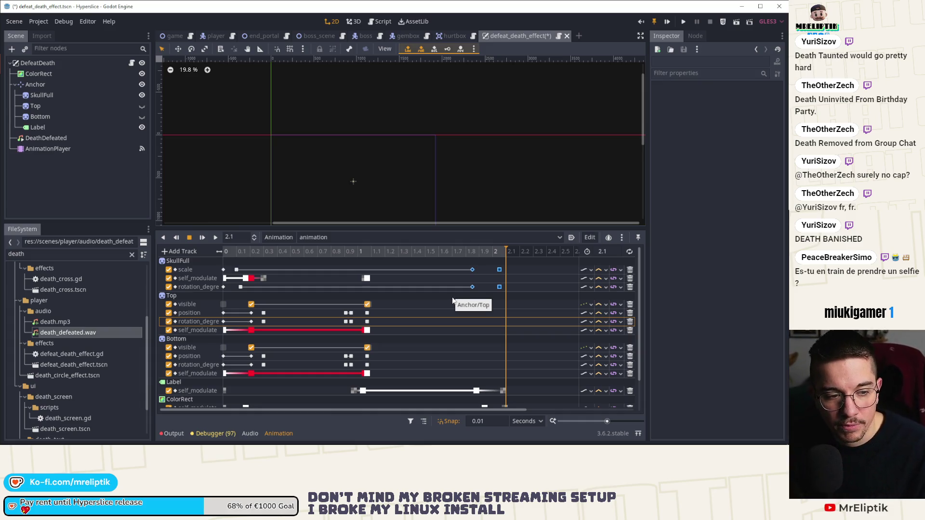
Save the scene, review the animation, and filter the project files to .wav
{"action": "key", "text": "ctrl+s"}
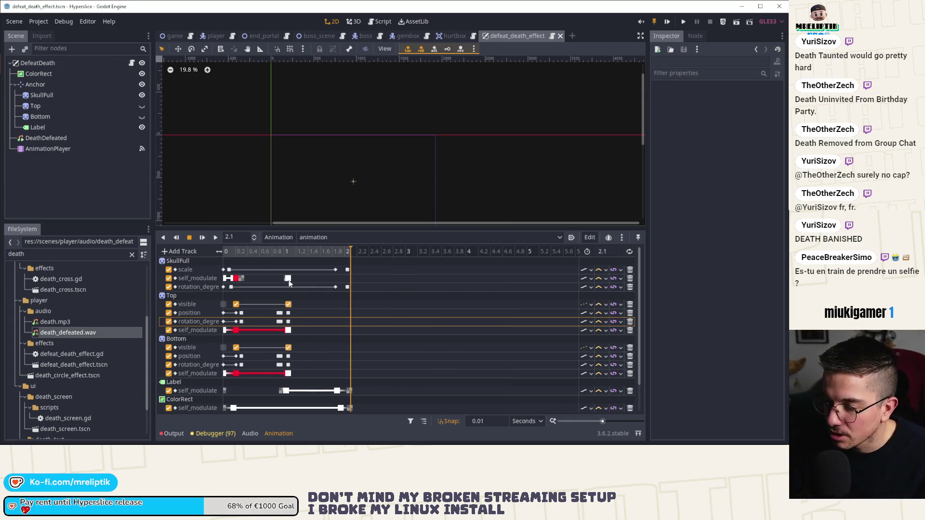
{"action": "left_click", "coordinate": [276, 274]}
{"action": "mouse_move", "coordinate": [325, 254]}
{"action": "left_mouse_down"}
{"action": "mouse_move", "coordinate": [281, 253]}
{"action": "mouse_move", "coordinate": [379, 249]}
{"action": "mouse_move", "coordinate": [229, 253]}
{"action": "left_mouse_up"}
{"action": "left_click", "coordinate": [92, 257]}
{"action": "type", "text": ".wav"}
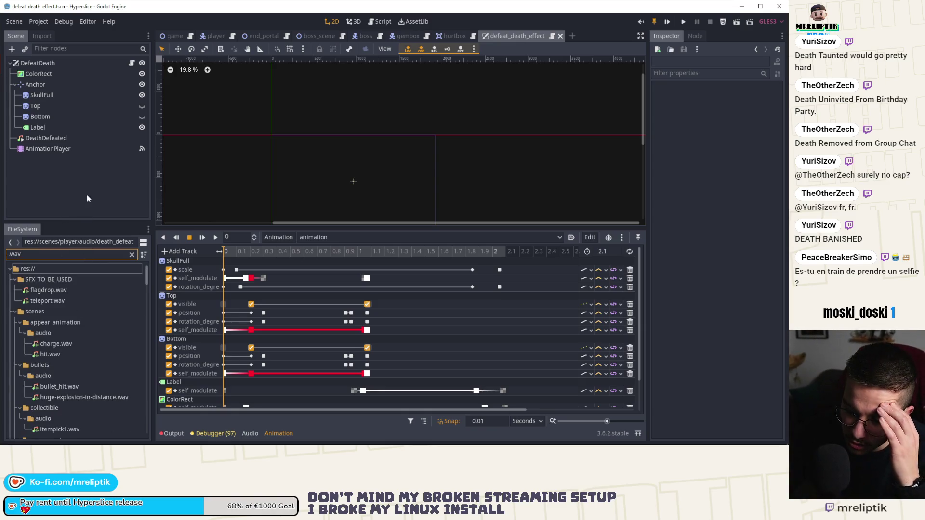
Preview charge.wav and hit.wav, then select bullet_hit.wav
{"action": "left_click_drag", "start_coordinate": [91, 223], "coordinate": [92, 190]}
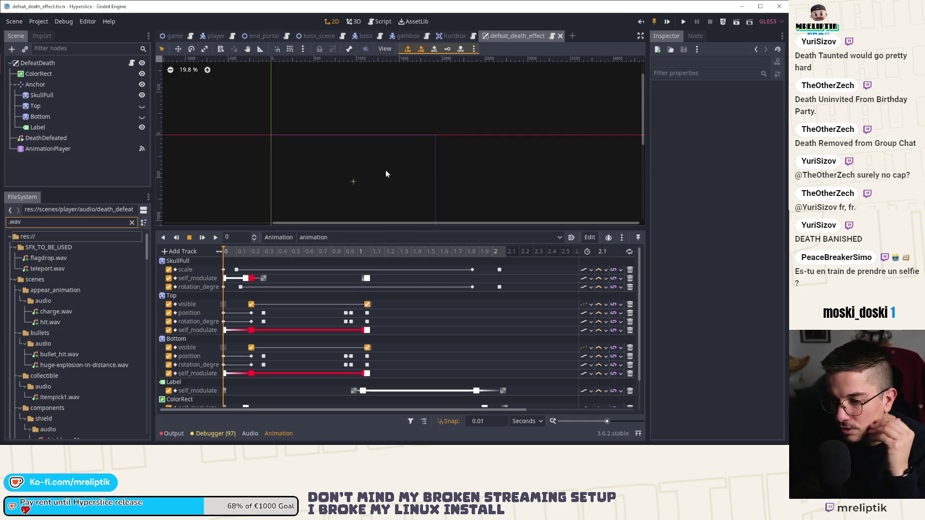
{"action": "left_click", "coordinate": [56, 312]}
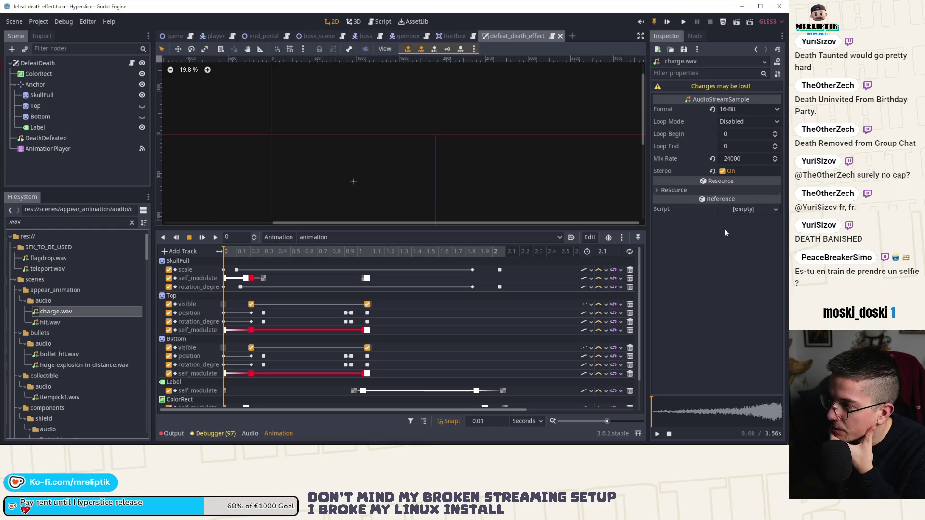
{"action": "left_click", "coordinate": [656, 434]}
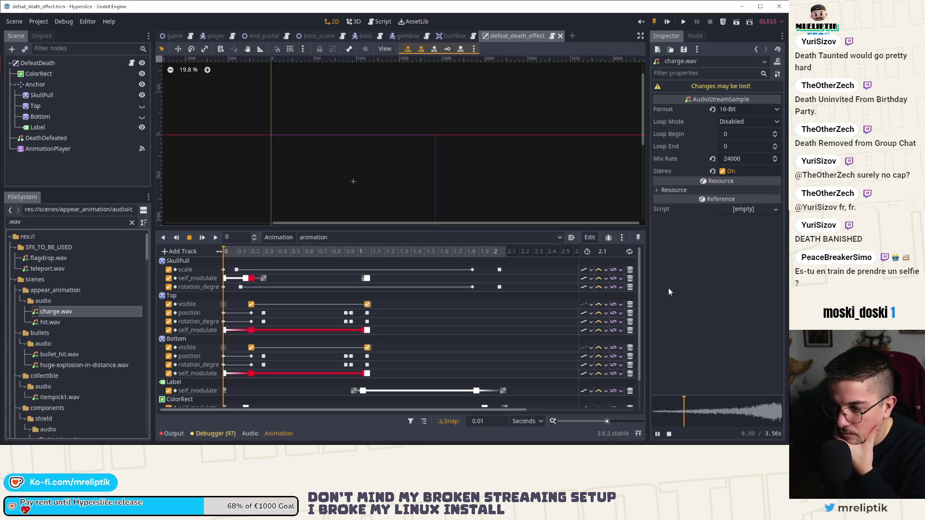
{"action": "left_click", "coordinate": [71, 324]}
{"action": "left_click", "coordinate": [657, 434]}
{"action": "left_click", "coordinate": [62, 355]}
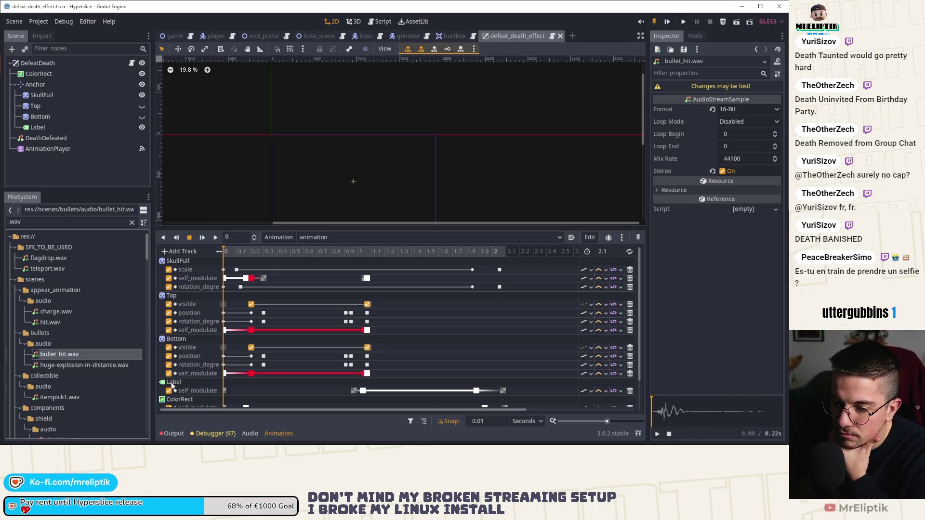
Audition muffled_thud, slice_impact, slice_stinger and muffled_distant_explosion in the obstacle audio folder
{"action": "scroll", "coordinate": [60, 353], "scroll_direction": "down", "scroll_amount": 6}
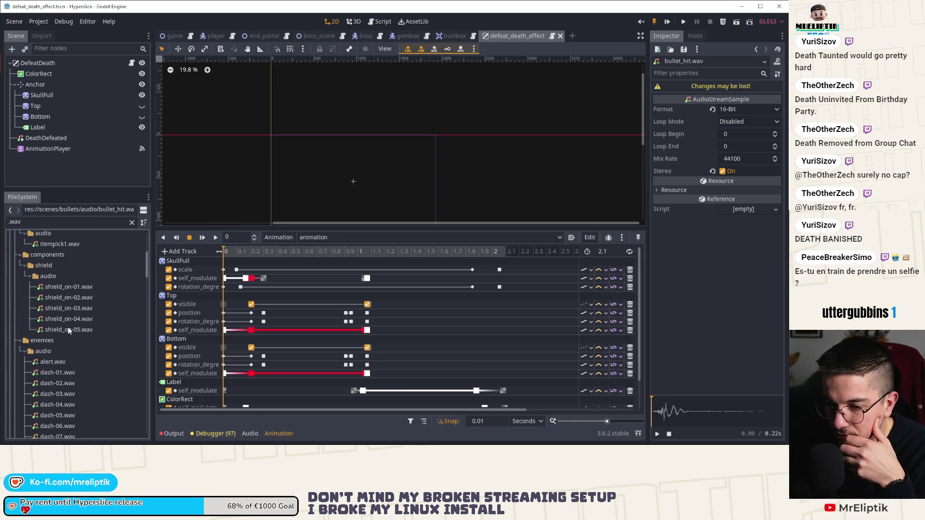
{"action": "scroll", "coordinate": [70, 318], "scroll_direction": "down", "scroll_amount": 6}
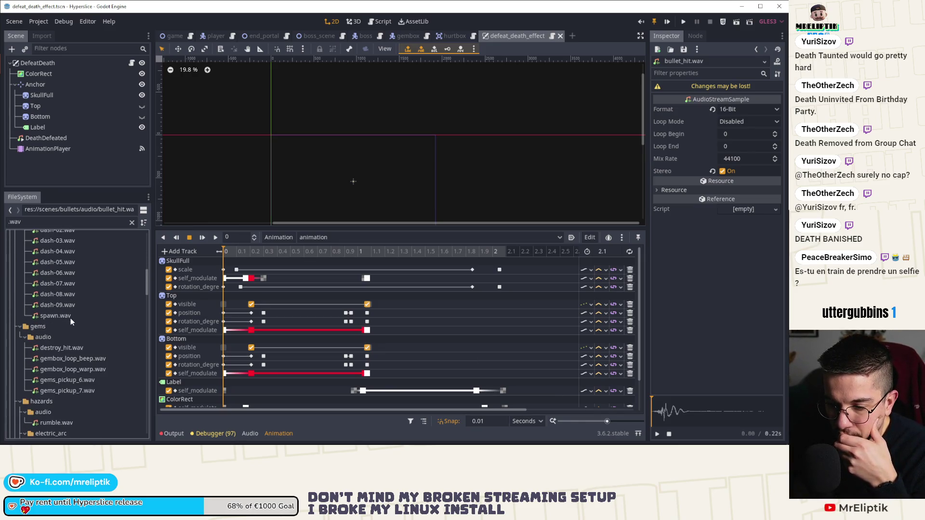
{"action": "scroll", "coordinate": [71, 336], "scroll_direction": "down", "scroll_amount": 4}
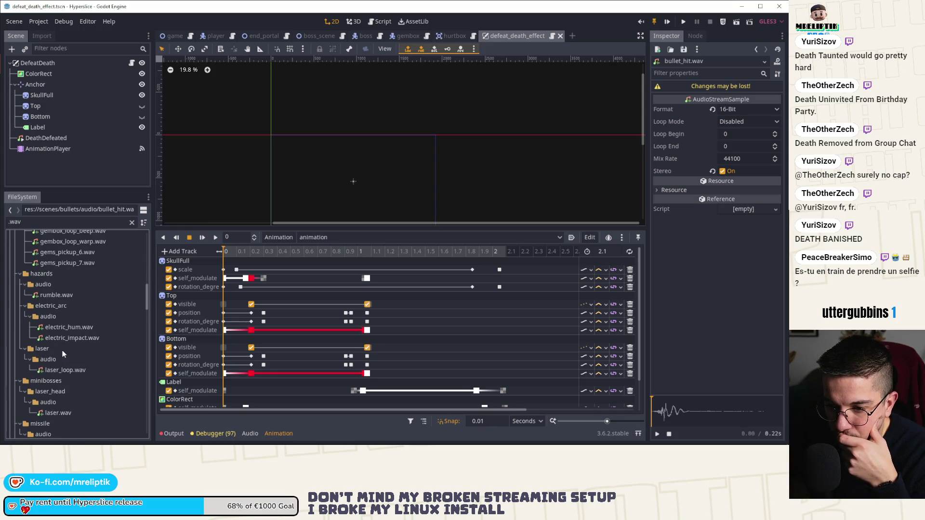
{"action": "scroll", "coordinate": [63, 352], "scroll_direction": "down", "scroll_amount": 4}
{"action": "scroll", "coordinate": [63, 354], "scroll_direction": "down", "scroll_amount": 3}
{"action": "scroll", "coordinate": [63, 354], "scroll_direction": "down", "scroll_amount": 2}
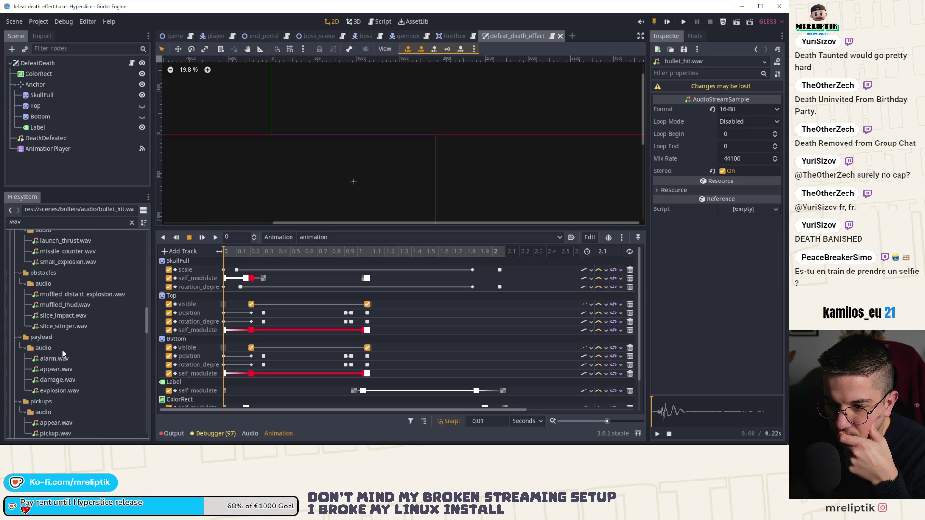
{"action": "left_click", "coordinate": [61, 305]}
{"action": "left_click", "coordinate": [657, 434]}
{"action": "left_click", "coordinate": [73, 316]}
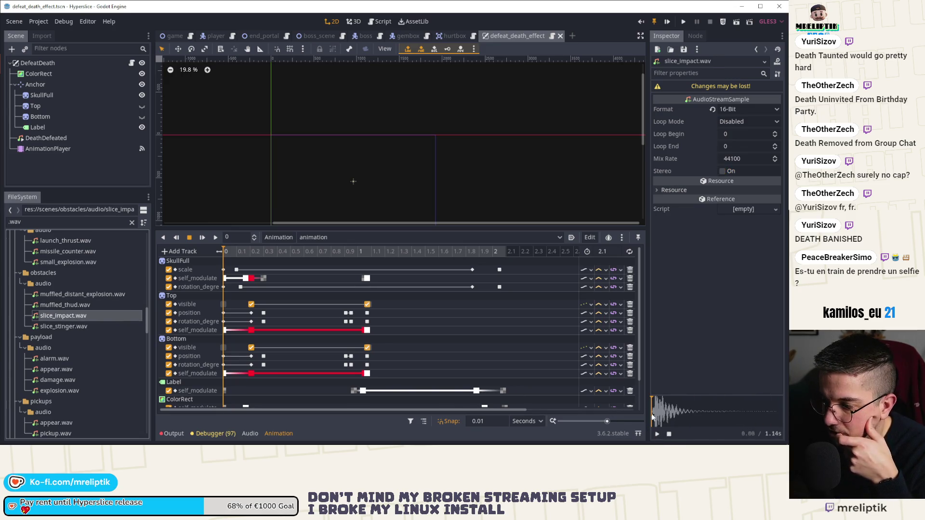
{"action": "left_click", "coordinate": [657, 434]}
{"action": "key", "text": "Down"}
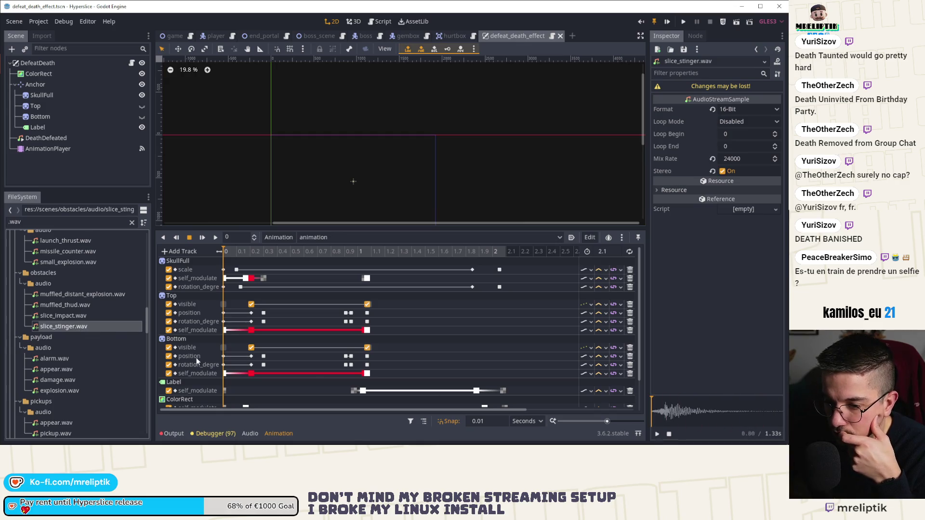
{"action": "left_click", "coordinate": [656, 434]}
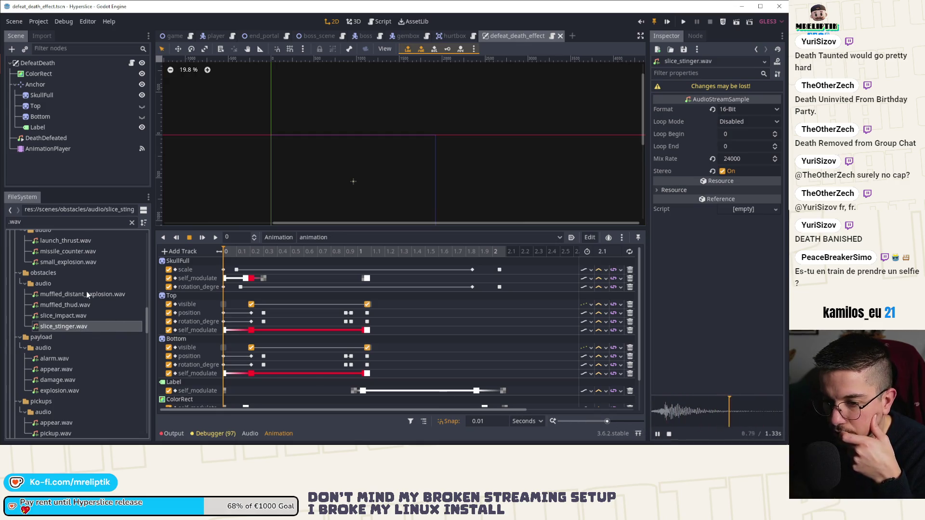
{"action": "left_click", "coordinate": [72, 294]}
{"action": "left_click", "coordinate": [656, 434]}
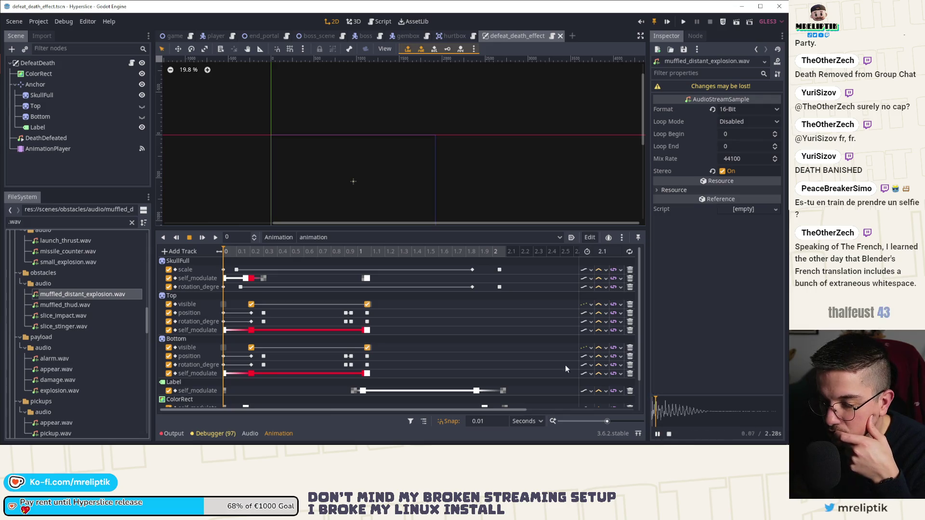
Load and play kick_deep.wav from player/audio
{"action": "scroll", "coordinate": [58, 364], "scroll_direction": "down", "scroll_amount": 5}
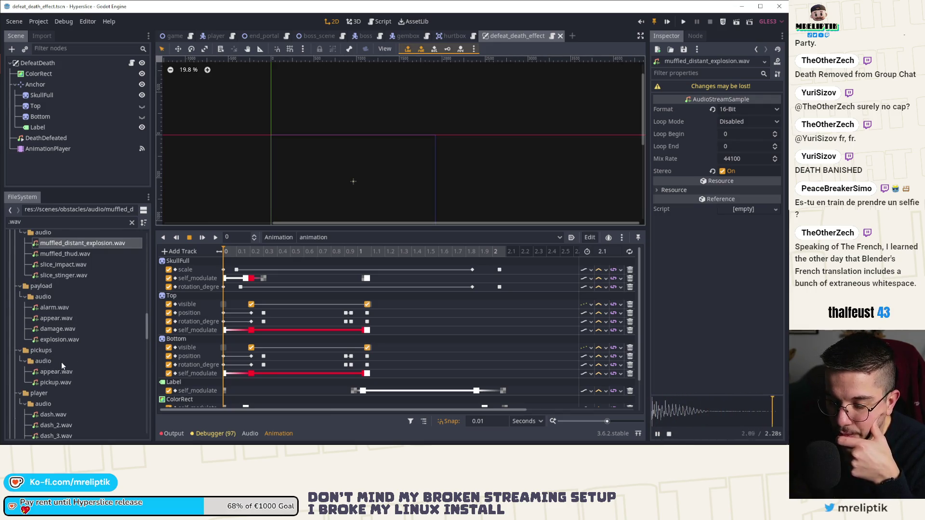
{"action": "scroll", "coordinate": [83, 365], "scroll_direction": "down", "scroll_amount": 3}
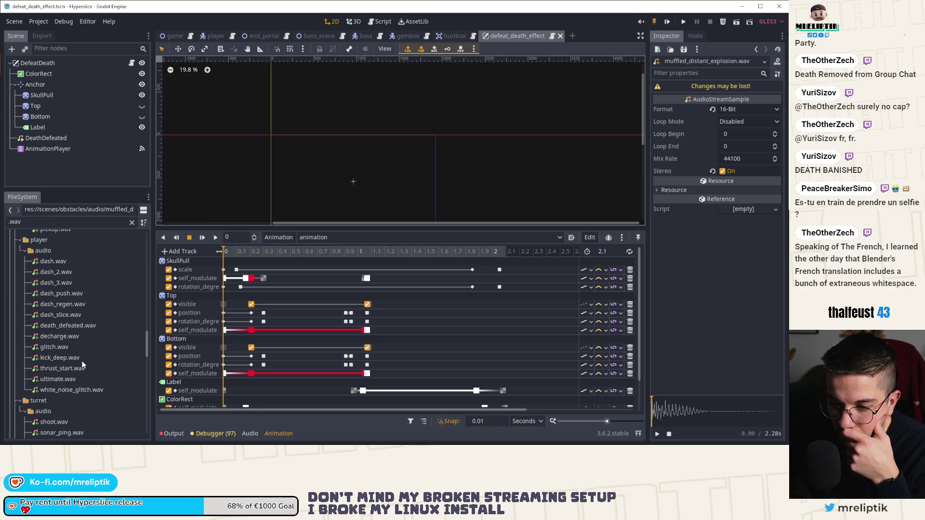
{"action": "left_click", "coordinate": [73, 358]}
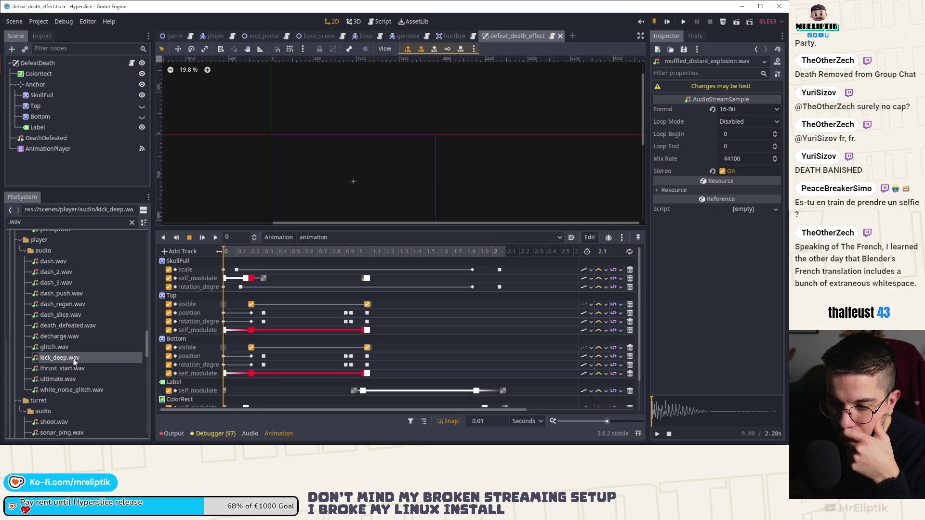
{"action": "left_click", "coordinate": [657, 434]}
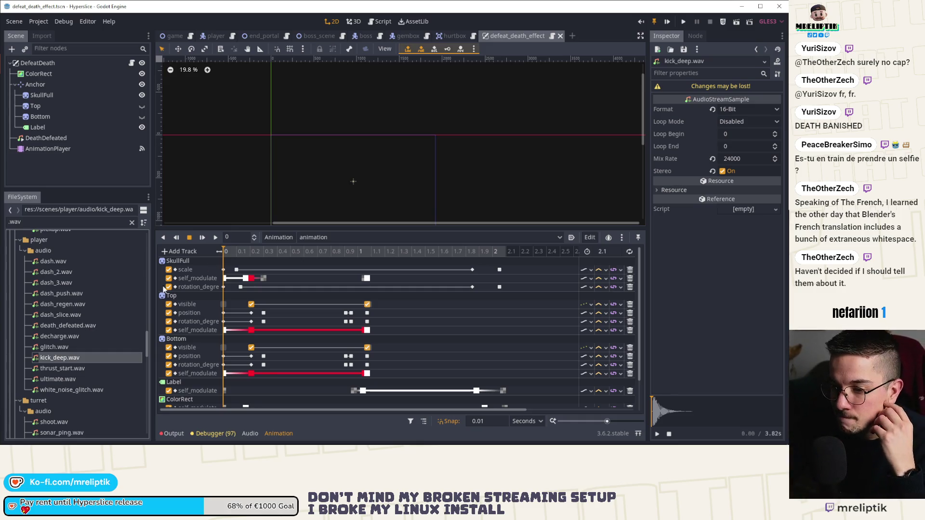
Find charging.wav in upgrades_unlock/audio and play it in the preview, pausing partway
{"action": "scroll", "coordinate": [85, 388], "scroll_direction": "down", "scroll_amount": 5}
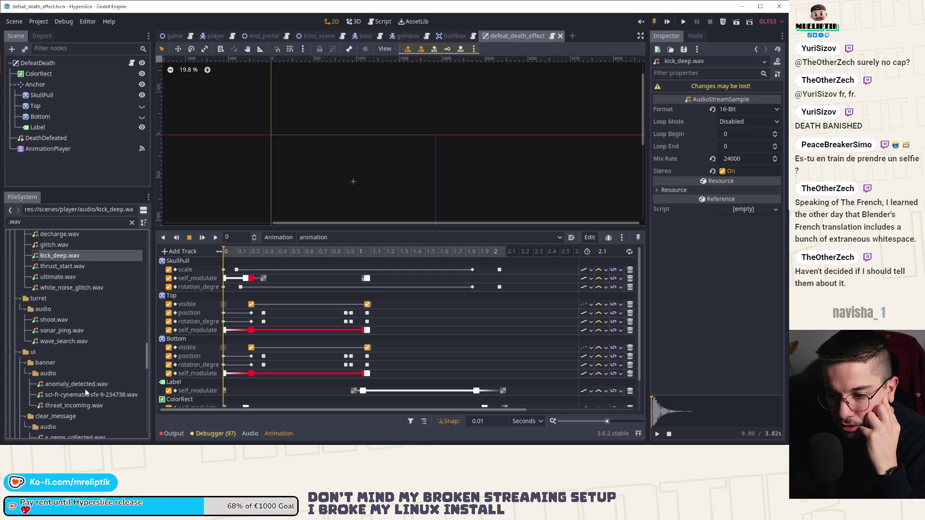
{"action": "scroll", "coordinate": [85, 388], "scroll_direction": "down", "scroll_amount": 2}
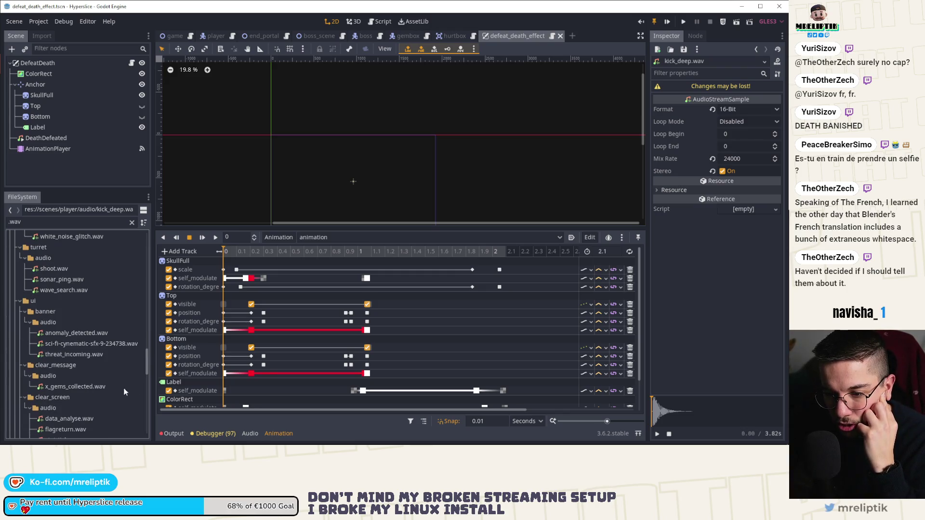
{"action": "scroll", "coordinate": [124, 390], "scroll_direction": "down", "scroll_amount": 2}
{"action": "scroll", "coordinate": [123, 390], "scroll_direction": "down", "scroll_amount": 4}
{"action": "scroll", "coordinate": [95, 388], "scroll_direction": "down", "scroll_amount": 5}
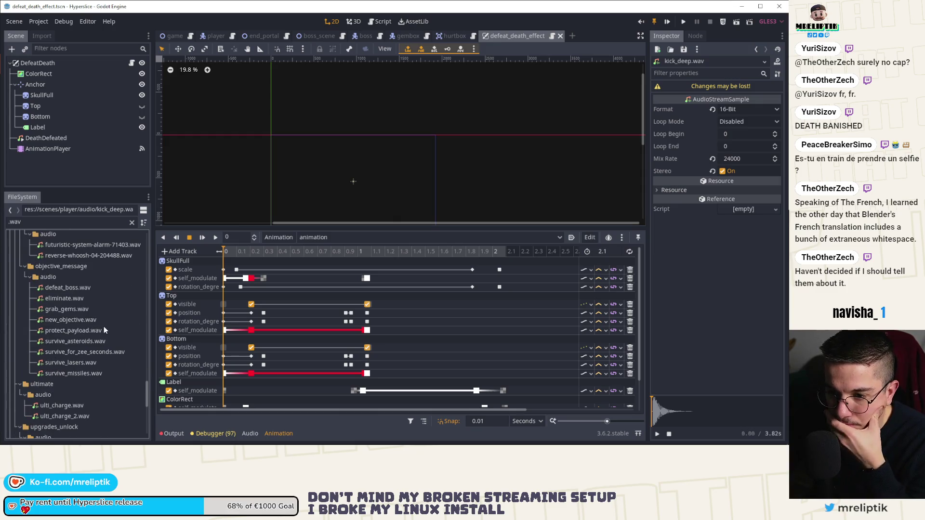
{"action": "scroll", "coordinate": [80, 351], "scroll_direction": "down", "scroll_amount": 2}
{"action": "scroll", "coordinate": [80, 351], "scroll_direction": "down", "scroll_amount": 2}
{"action": "scroll", "coordinate": [80, 351], "scroll_direction": "down", "scroll_amount": 2}
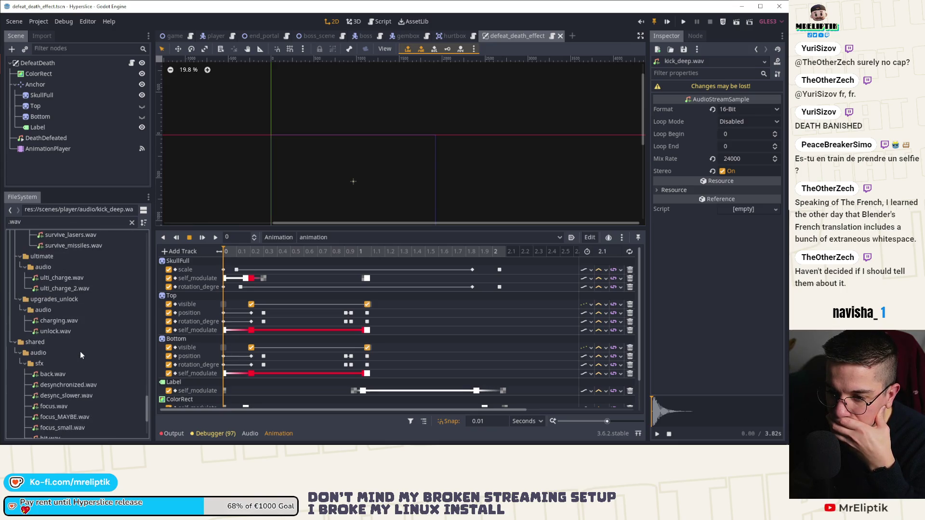
{"action": "scroll", "coordinate": [80, 353], "scroll_direction": "down", "scroll_amount": 2}
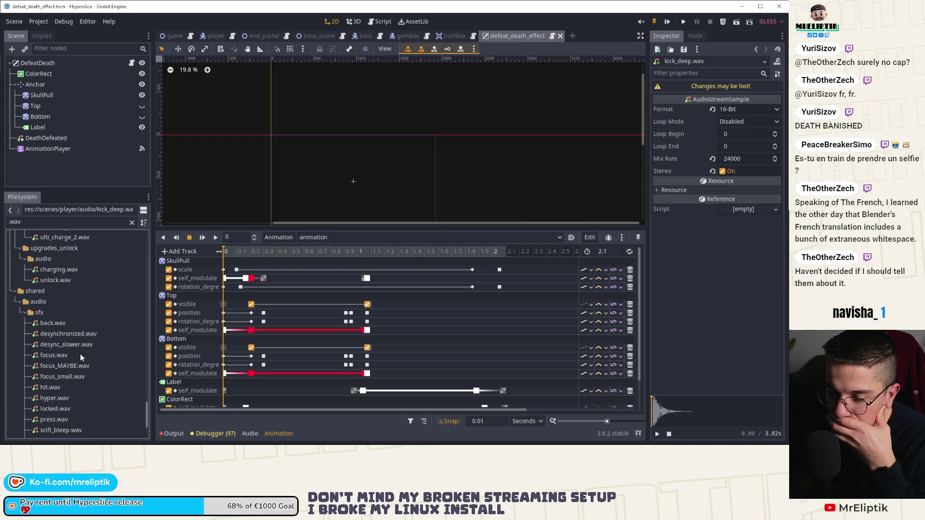
{"action": "left_click", "coordinate": [67, 273]}
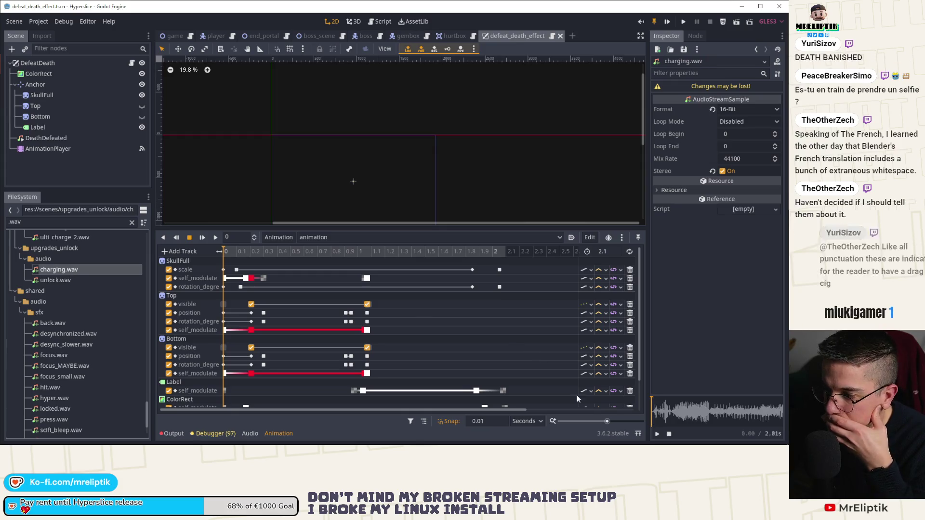
{"action": "left_click", "coordinate": [657, 434]}
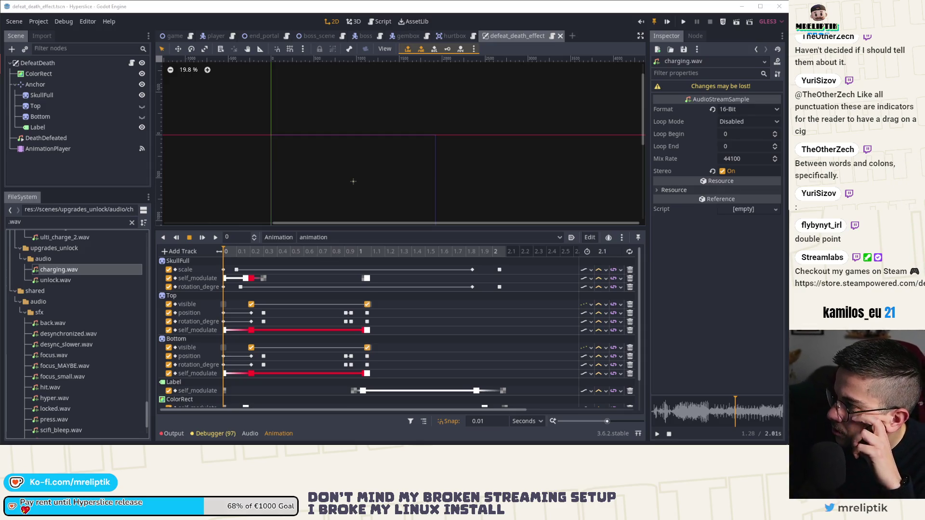
Switch to the Chrome window showing the French punctuation-spacing PDF
{"action": "key", "text": "alt+Tab"}
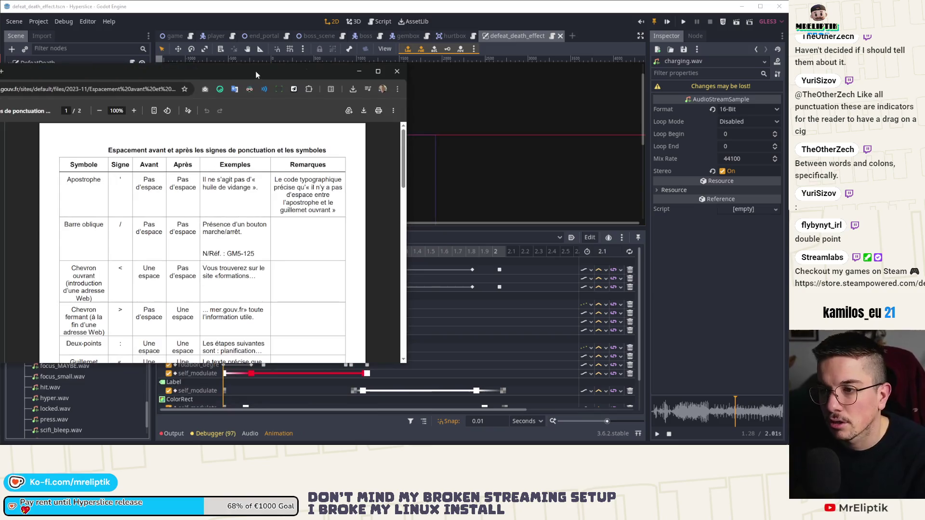
Maximize the browser and highlight Chevron and the Deux-points spacing example in the table
{"action": "double_click", "coordinate": [256, 71]}
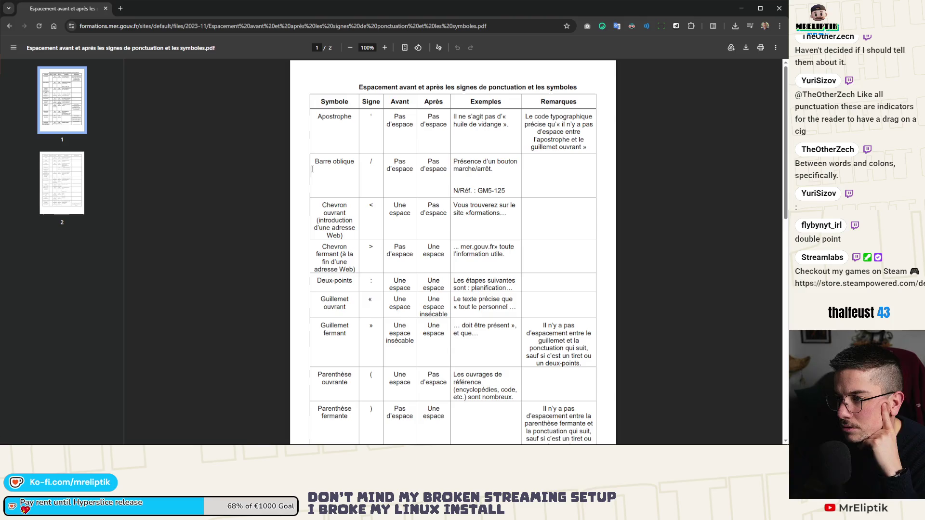
{"action": "scroll", "coordinate": [309, 179], "scroll_direction": "down", "scroll_amount": 1}
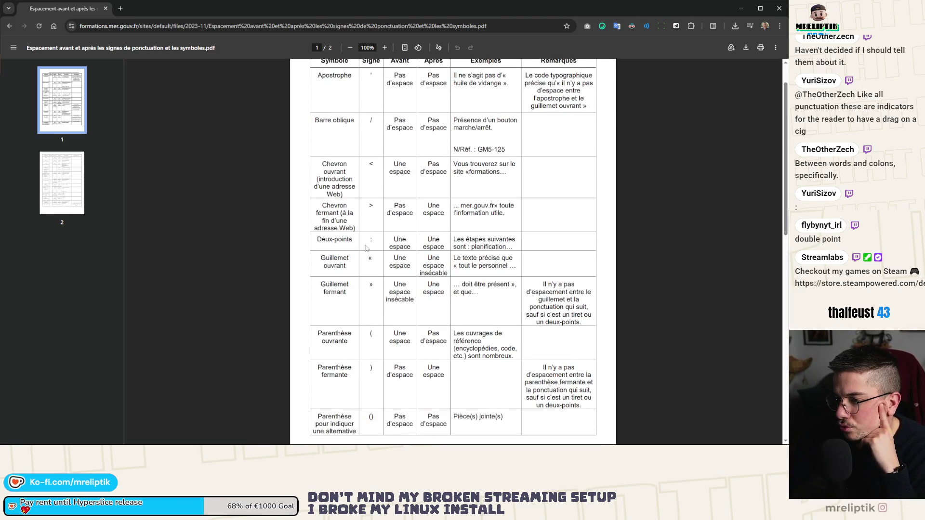
{"action": "scroll", "coordinate": [429, 246], "scroll_direction": "up", "scroll_amount": 1}
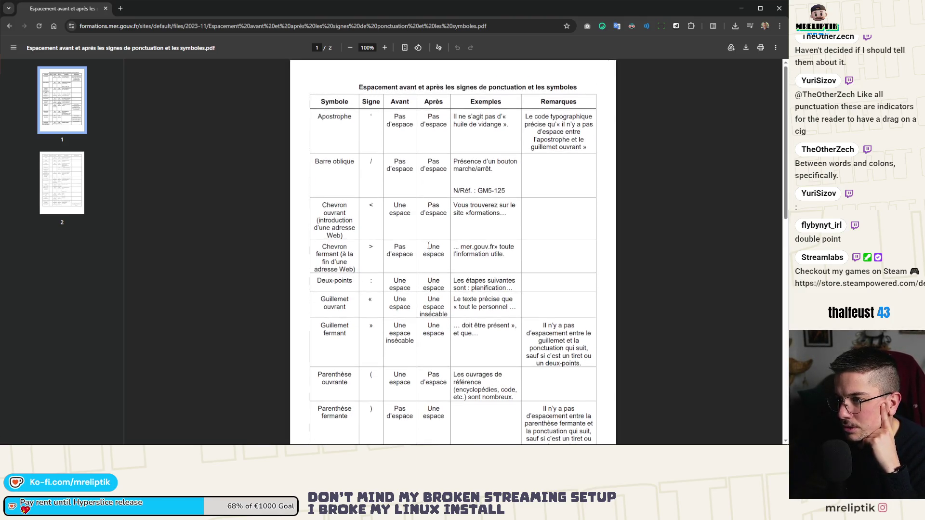
{"action": "double_click", "coordinate": [319, 246]}
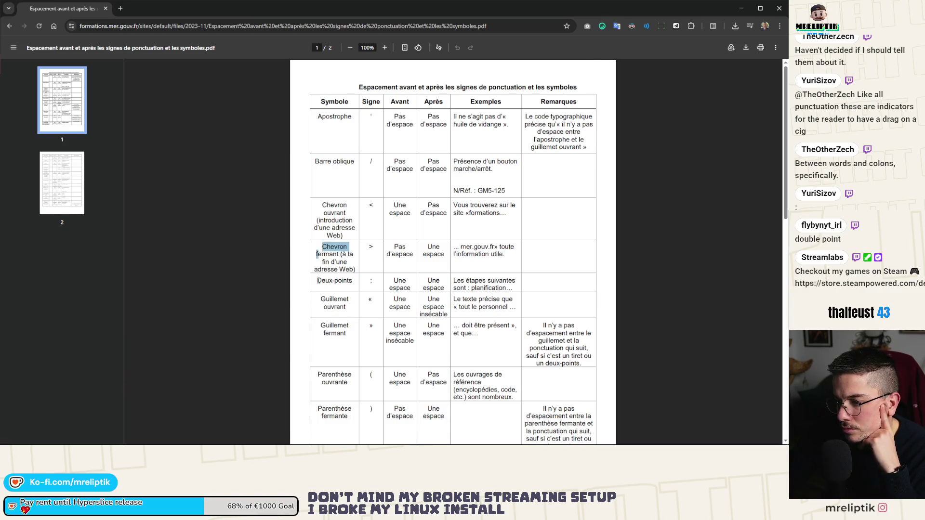
{"action": "double_click", "coordinate": [434, 288]}
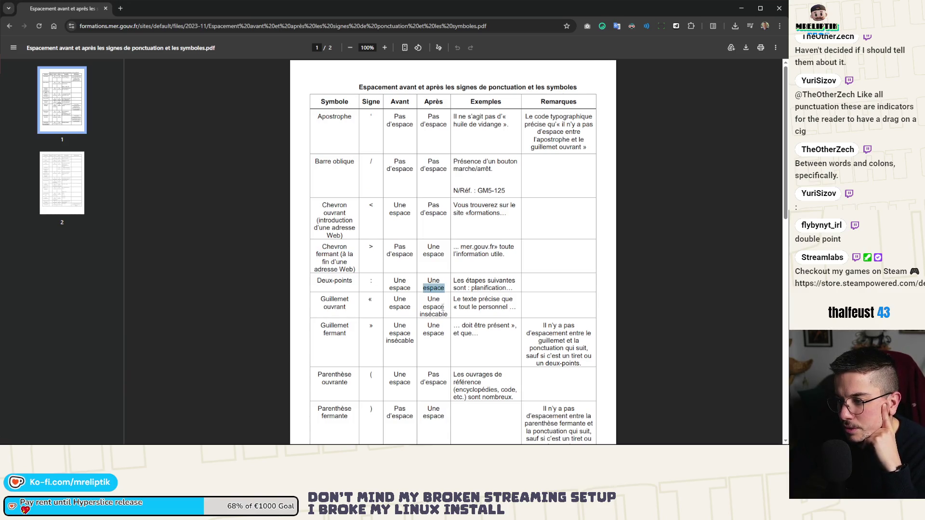
{"action": "double_click", "coordinate": [482, 288]}
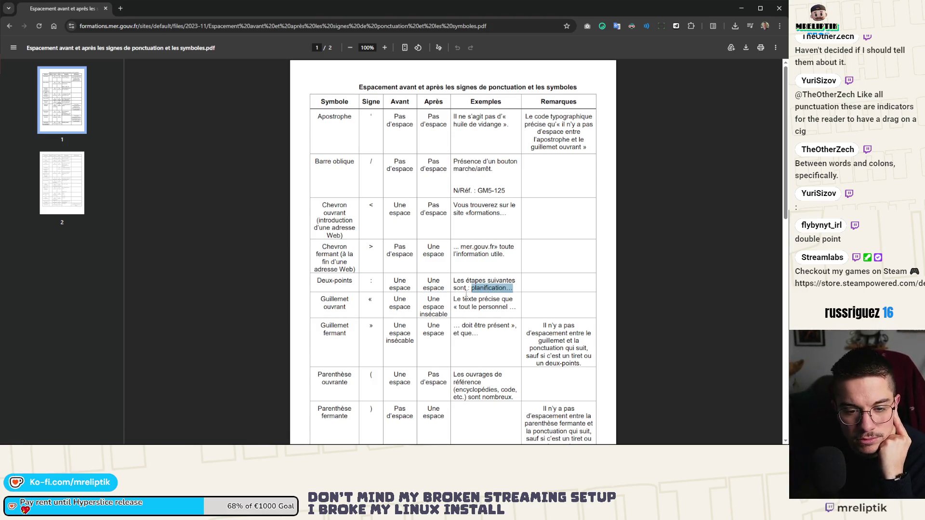
Check the spacing entries in the Point and Point d'exclamation rows
{"action": "scroll", "coordinate": [466, 293], "scroll_direction": "down", "scroll_amount": 3}
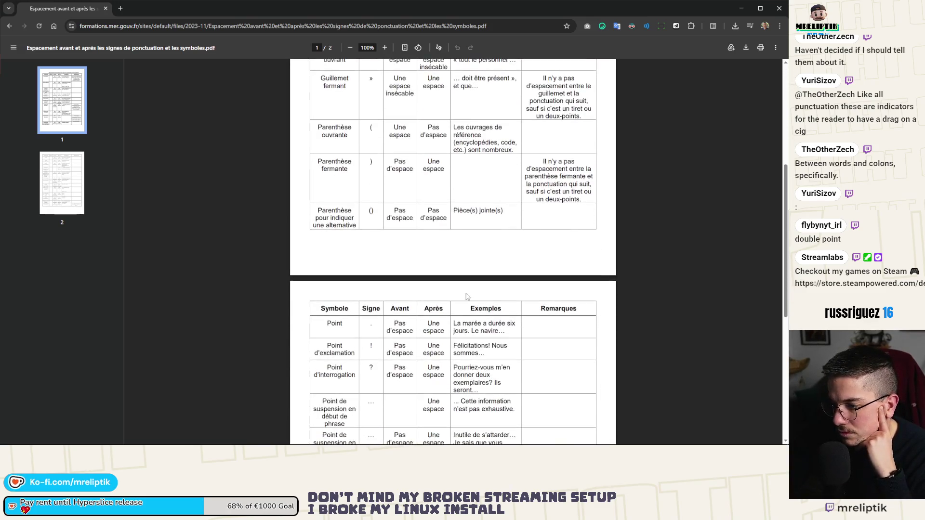
{"action": "scroll", "coordinate": [467, 290], "scroll_direction": "down", "scroll_amount": 3}
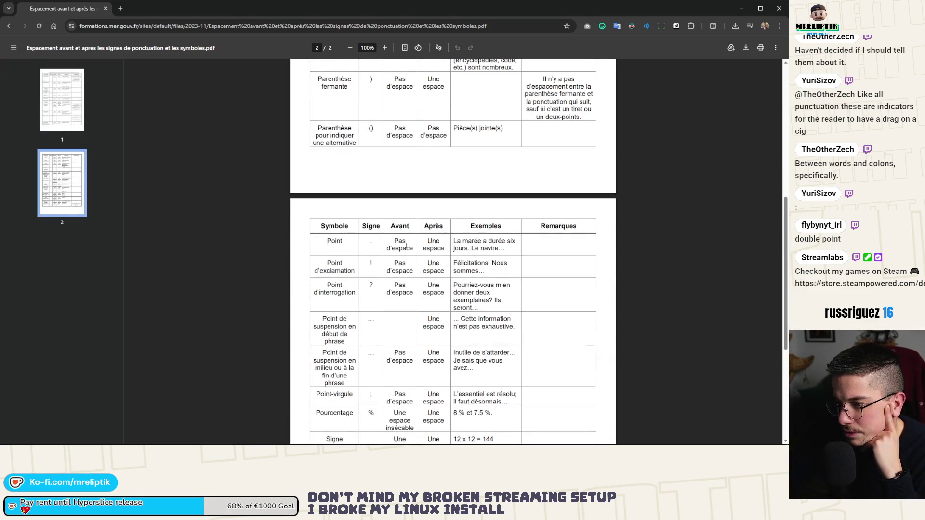
{"action": "double_click", "coordinate": [433, 248]}
{"action": "left_click", "coordinate": [409, 273]}
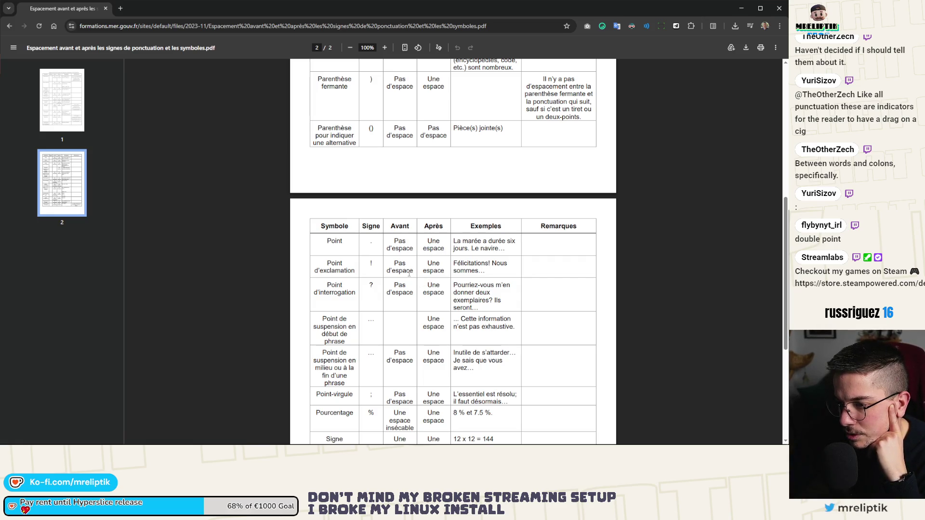
{"action": "double_click", "coordinate": [433, 270]}
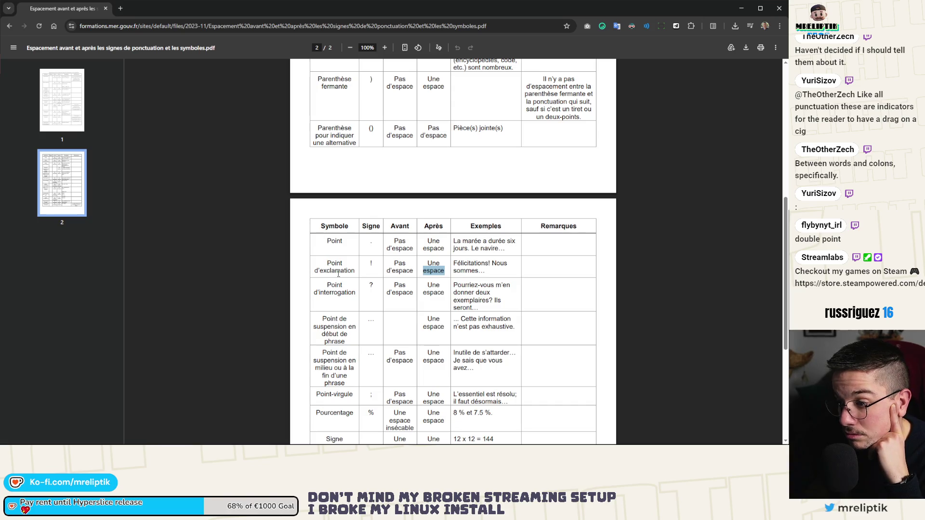
{"action": "left_click", "coordinate": [487, 267]}
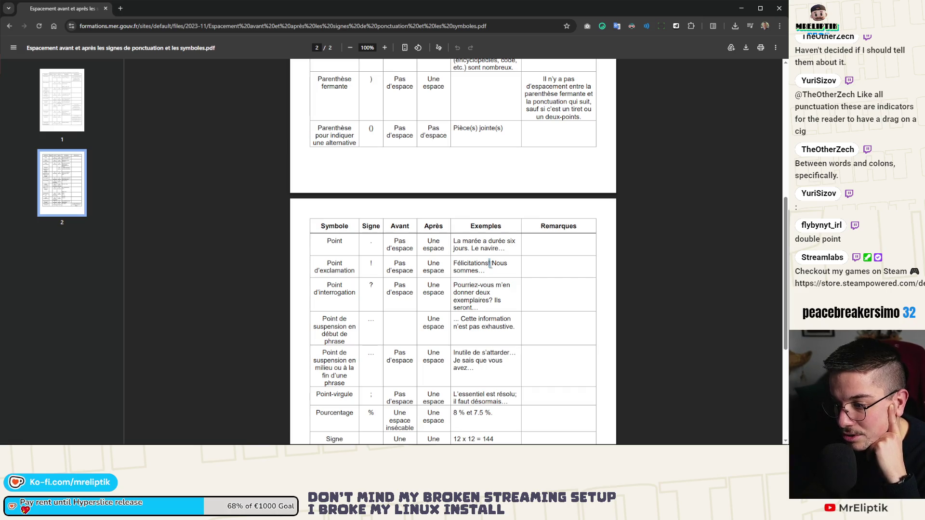
Scroll through the PDF and select the colon in the Deux-points example
{"action": "scroll", "coordinate": [487, 262], "scroll_direction": "up", "scroll_amount": 7}
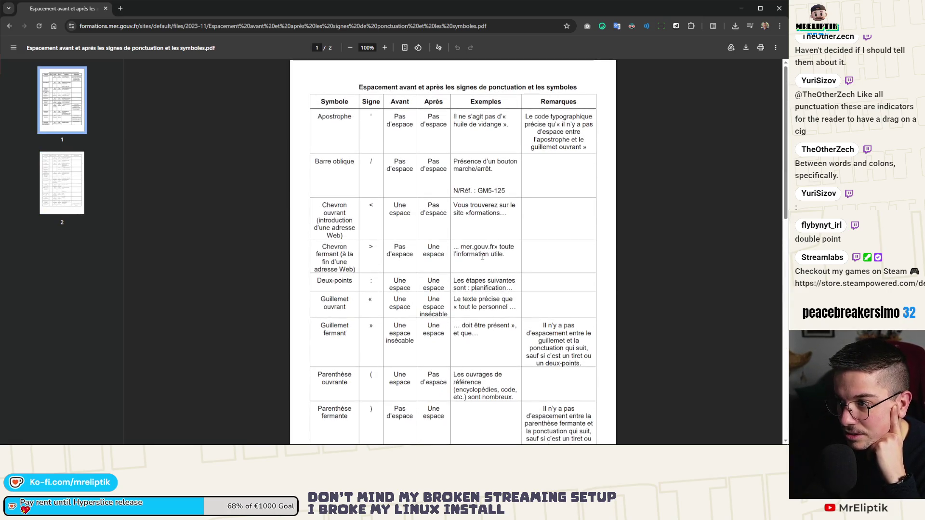
{"action": "scroll", "coordinate": [482, 260], "scroll_direction": "down", "scroll_amount": 3}
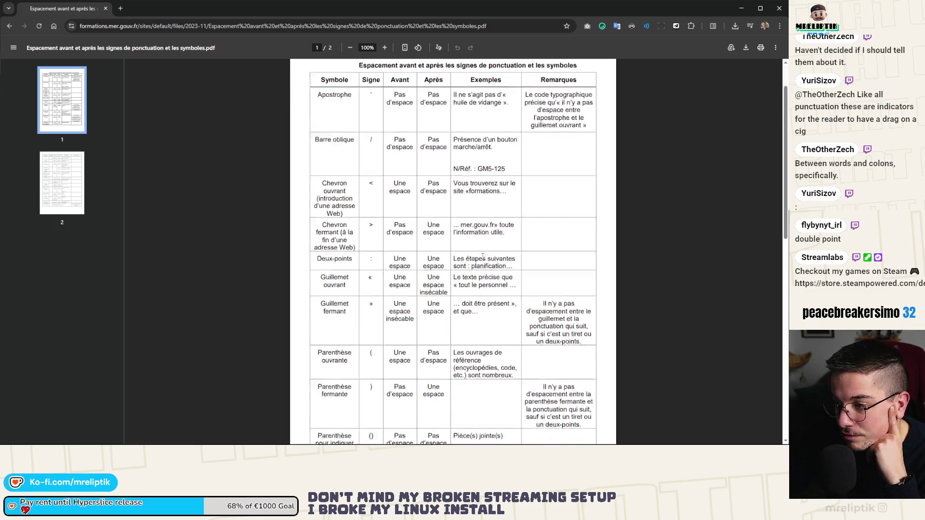
{"action": "scroll", "coordinate": [482, 264], "scroll_direction": "down", "scroll_amount": 8}
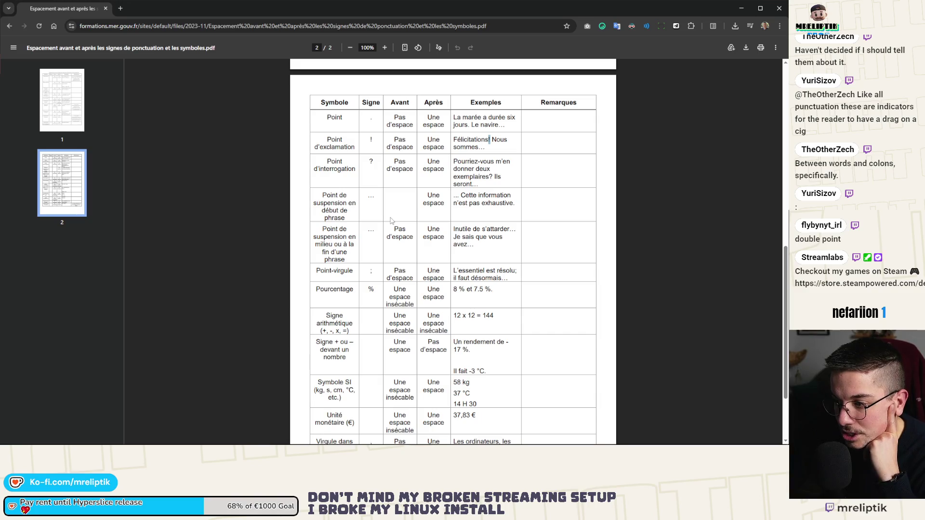
{"action": "scroll", "coordinate": [391, 220], "scroll_direction": "down", "scroll_amount": 3}
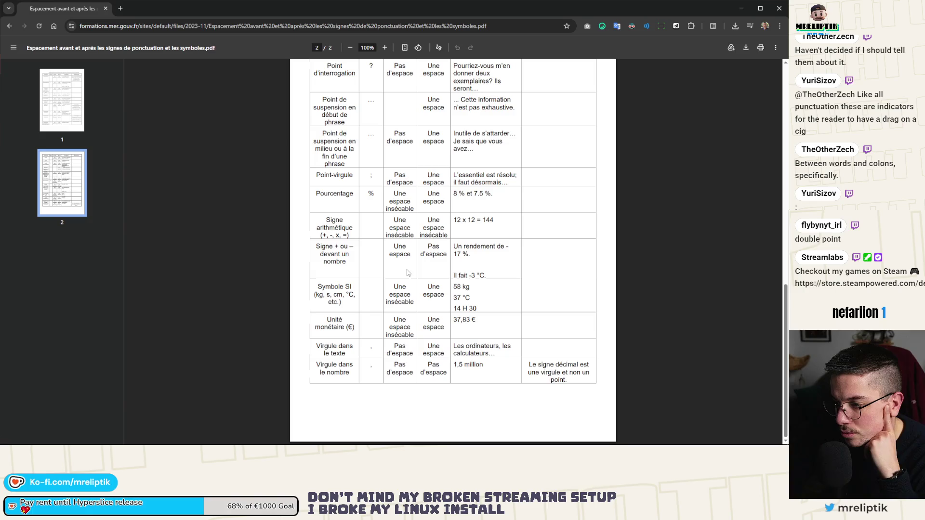
{"action": "scroll", "coordinate": [418, 329], "scroll_direction": "up", "scroll_amount": 15}
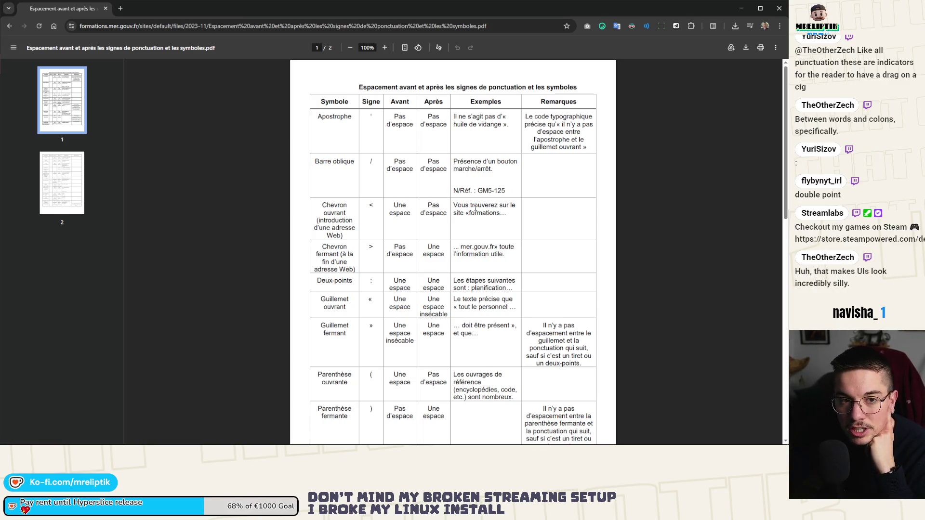
{"action": "scroll", "coordinate": [413, 194], "scroll_direction": "down", "scroll_amount": 2}
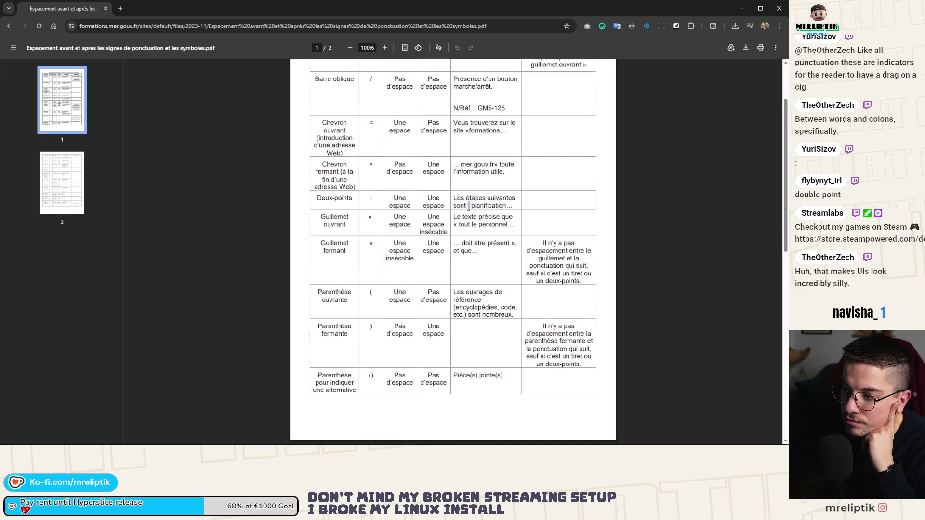
{"action": "double_click", "coordinate": [468, 206]}
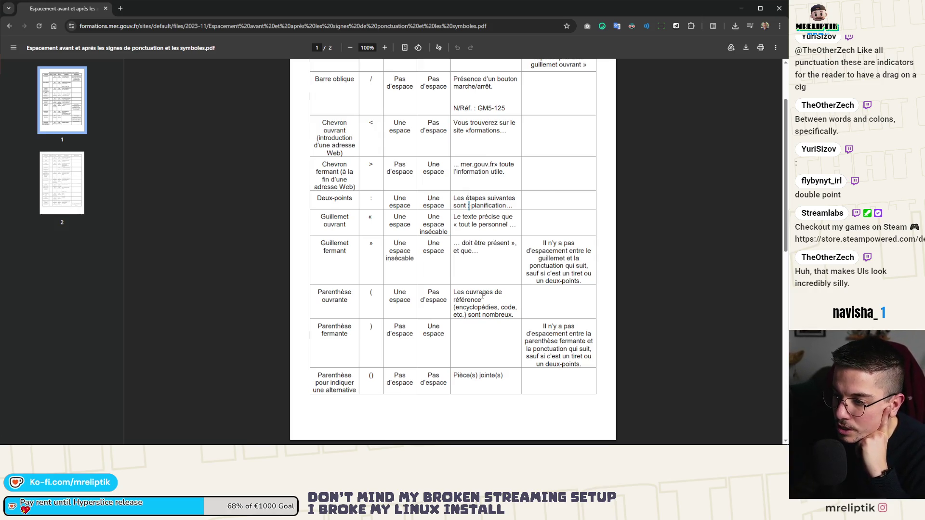
Select the question mark after 'exemplaires' and the word virgule in Point-virgule
{"action": "scroll", "coordinate": [470, 270], "scroll_direction": "down", "scroll_amount": 2}
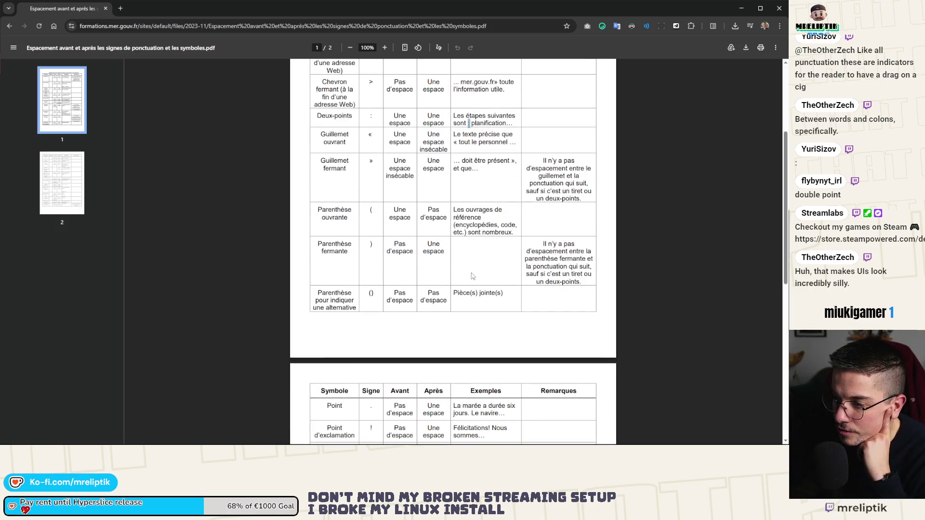
{"action": "scroll", "coordinate": [466, 297], "scroll_direction": "down", "scroll_amount": 2}
{"action": "scroll", "coordinate": [471, 298], "scroll_direction": "down", "scroll_amount": 3}
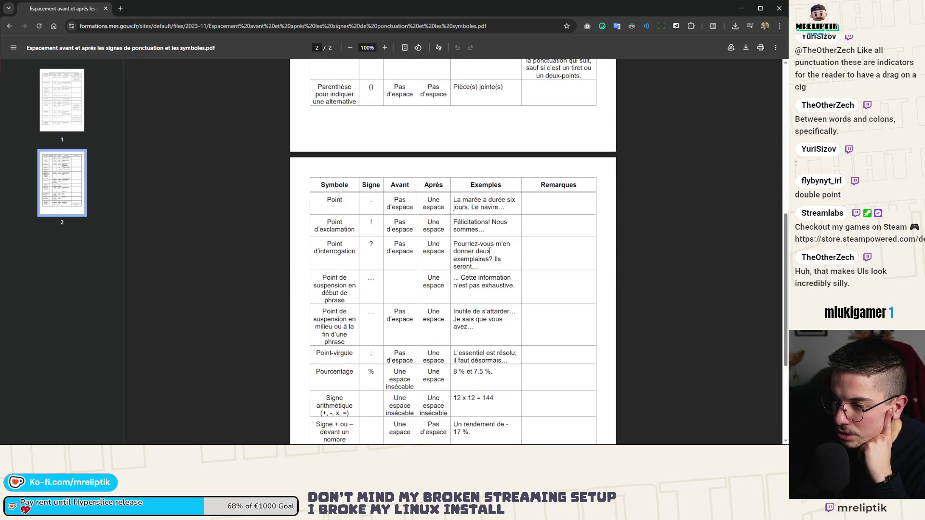
{"action": "left_click_drag", "start_coordinate": [489, 261], "coordinate": [495, 260]}
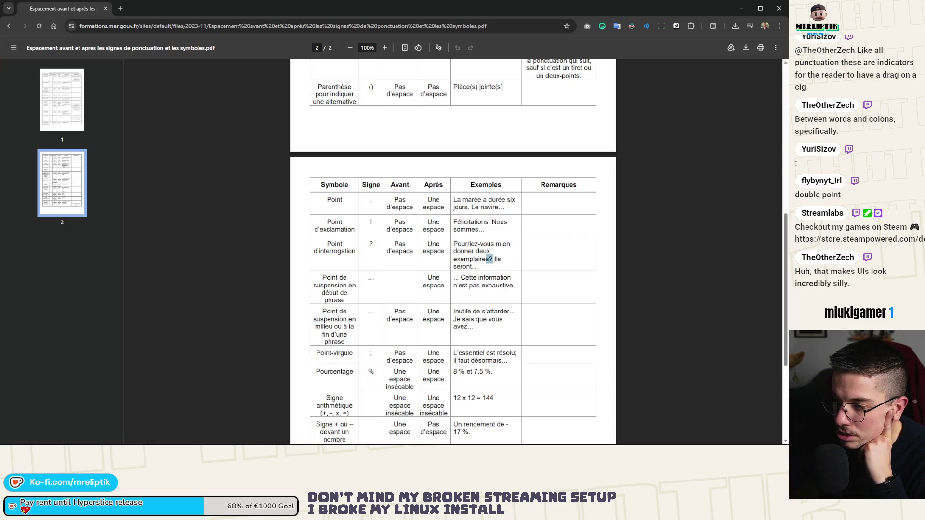
{"action": "left_click_drag", "start_coordinate": [489, 260], "coordinate": [492, 264]}
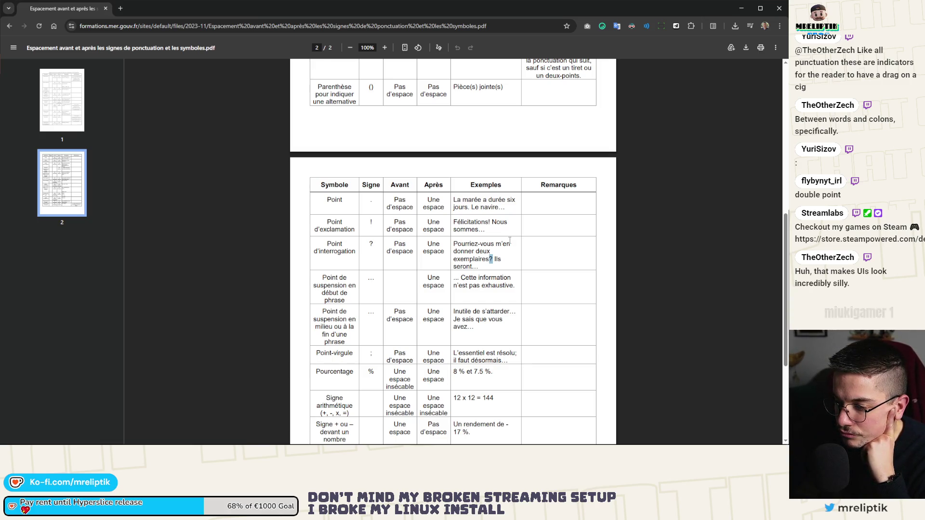
{"action": "scroll", "coordinate": [510, 240], "scroll_direction": "down", "scroll_amount": 2}
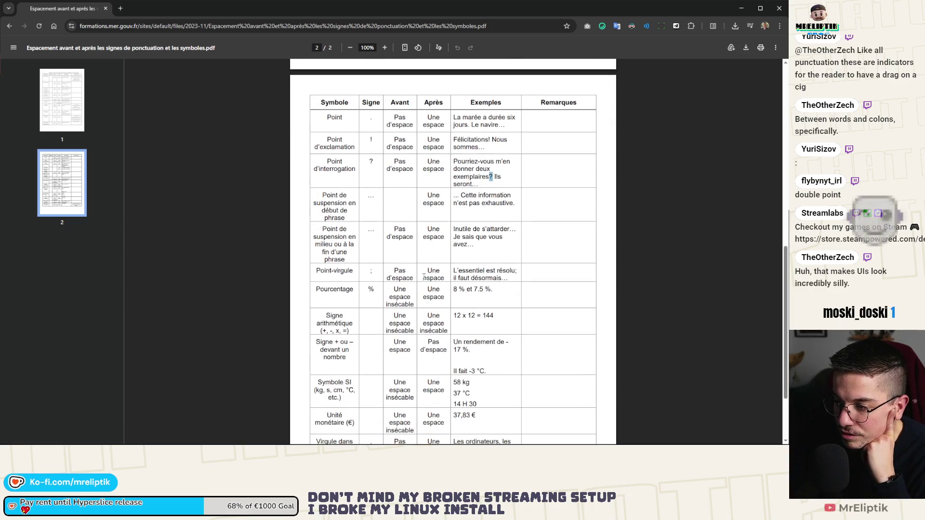
{"action": "double_click", "coordinate": [343, 270]}
{"action": "scroll", "coordinate": [356, 250], "scroll_direction": "up", "scroll_amount": 3}
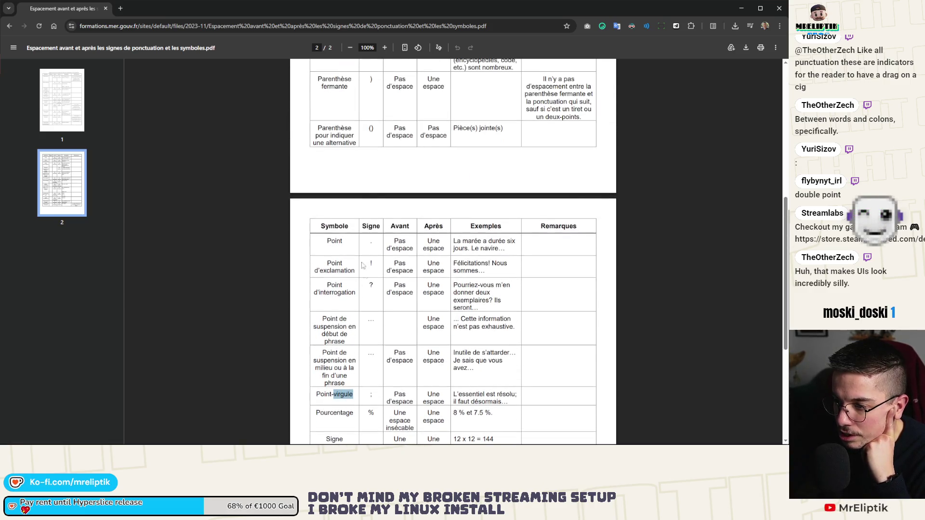
{"action": "scroll", "coordinate": [389, 288], "scroll_direction": "up", "scroll_amount": 6}
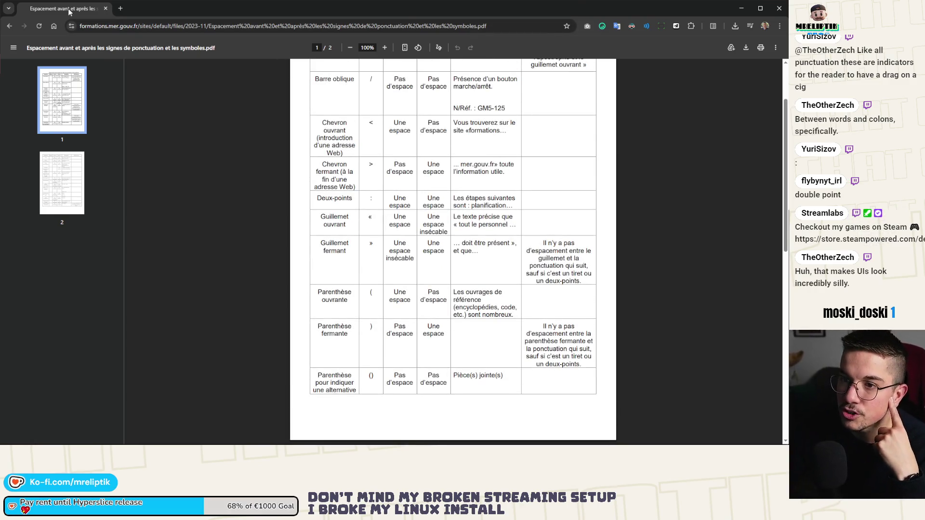
Back in Godot, select decharge.wav in scenes/player/audio to load its 2.46 s preview
{"action": "key", "text": "alt+Tab"}
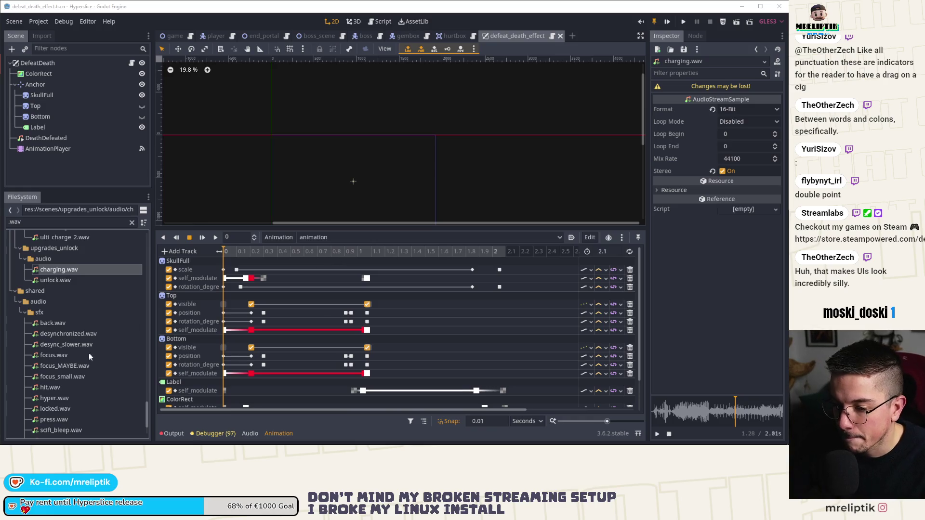
{"action": "scroll", "coordinate": [72, 362], "scroll_direction": "down", "scroll_amount": 5}
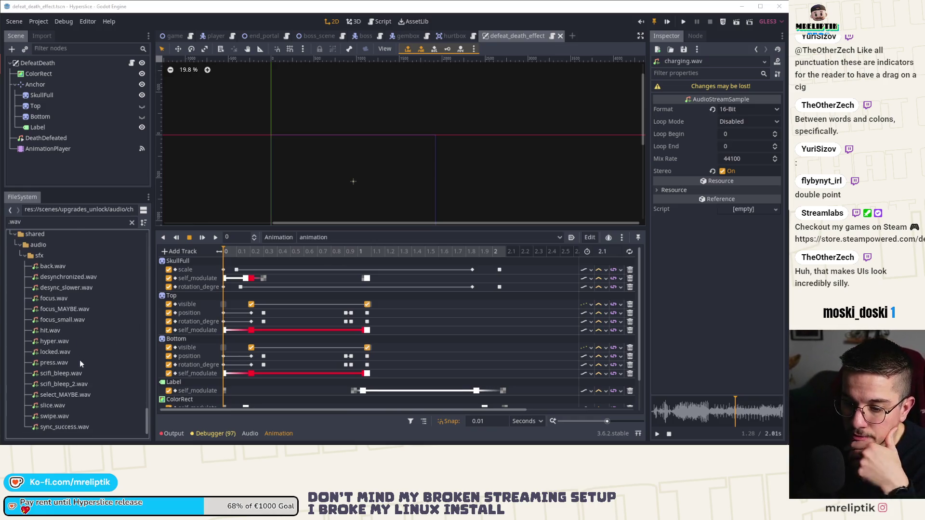
{"action": "scroll", "coordinate": [80, 362], "scroll_direction": "down", "scroll_amount": 10}
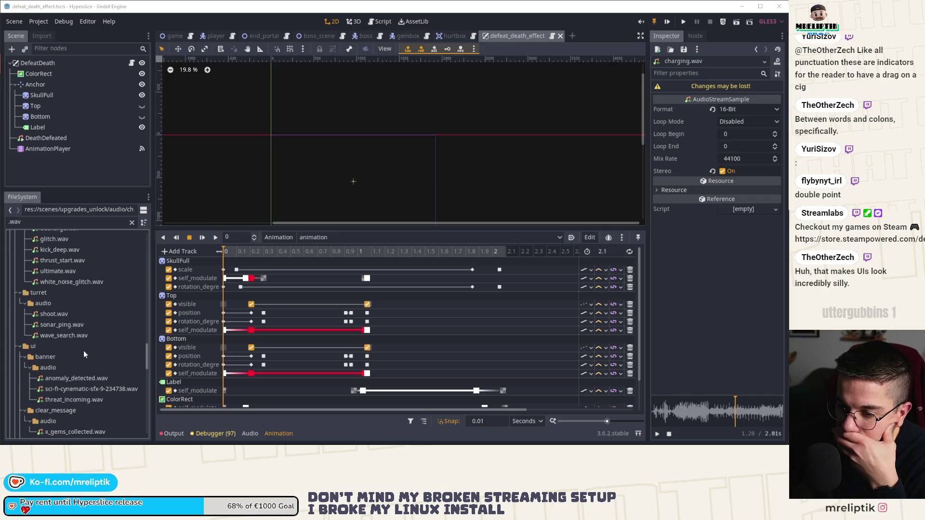
{"action": "scroll", "coordinate": [84, 354], "scroll_direction": "up", "scroll_amount": 7}
{"action": "left_click", "coordinate": [72, 307]}
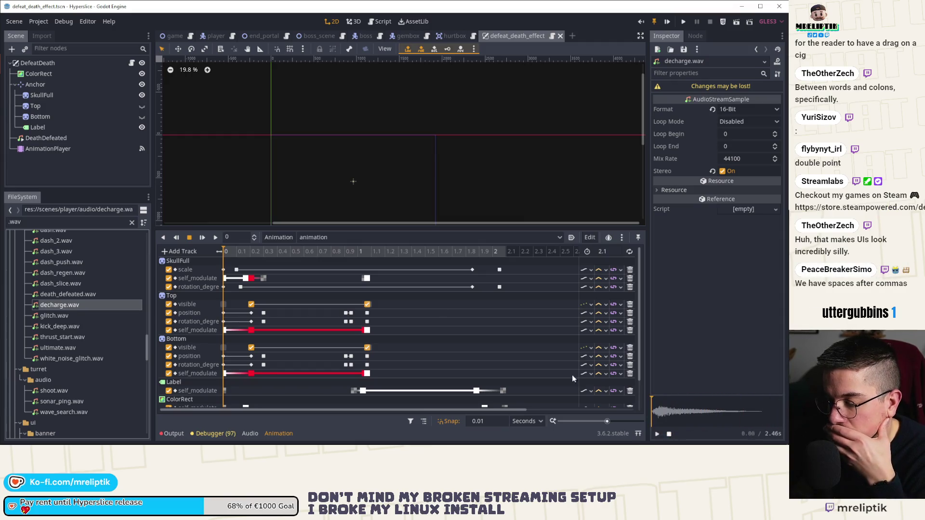
{"action": "scroll", "coordinate": [249, 394], "scroll_direction": "down", "scroll_amount": 2}
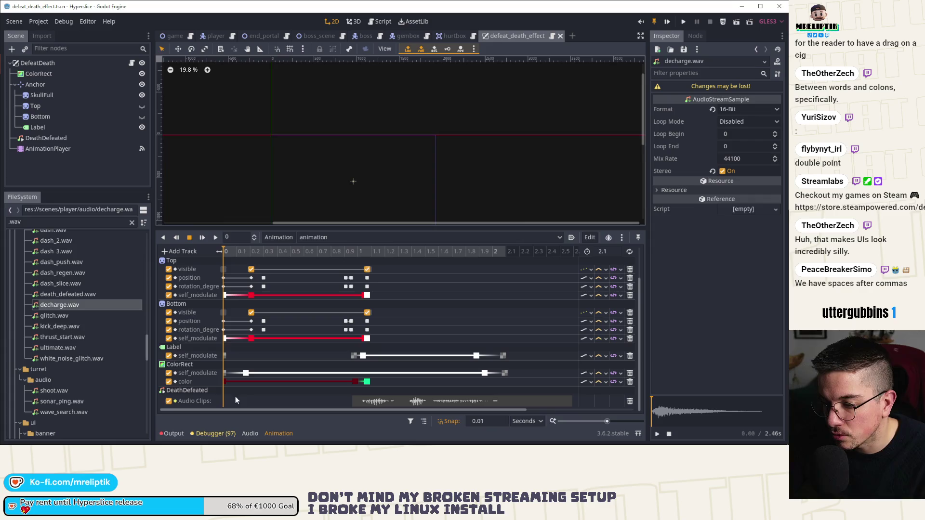
Duplicate the DeathDefeated audio node and rename the copy Decharge
{"action": "left_click", "coordinate": [53, 139]}
{"action": "key", "text": "ctrl+d"}
{"action": "key", "text": "ctrl+s"}
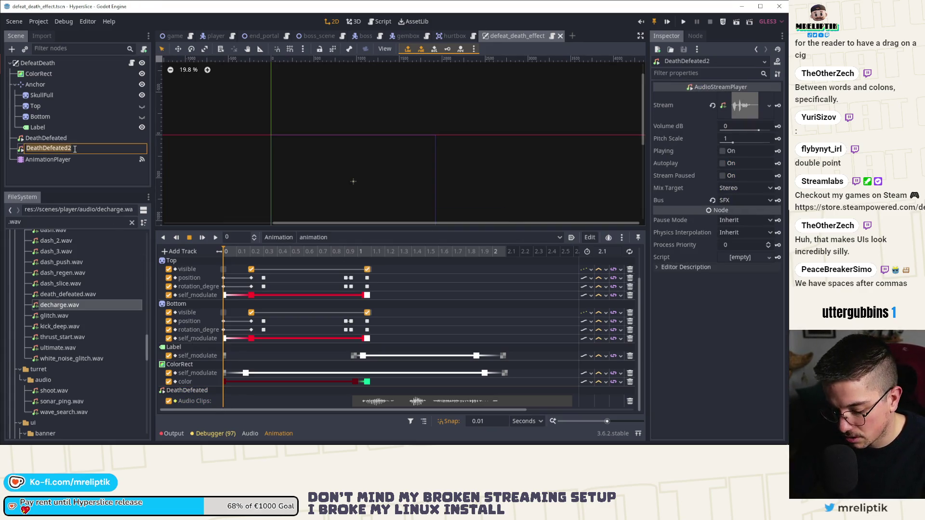
{"action": "double_click", "coordinate": [75, 149]}
{"action": "type", "text": "Decharge"}
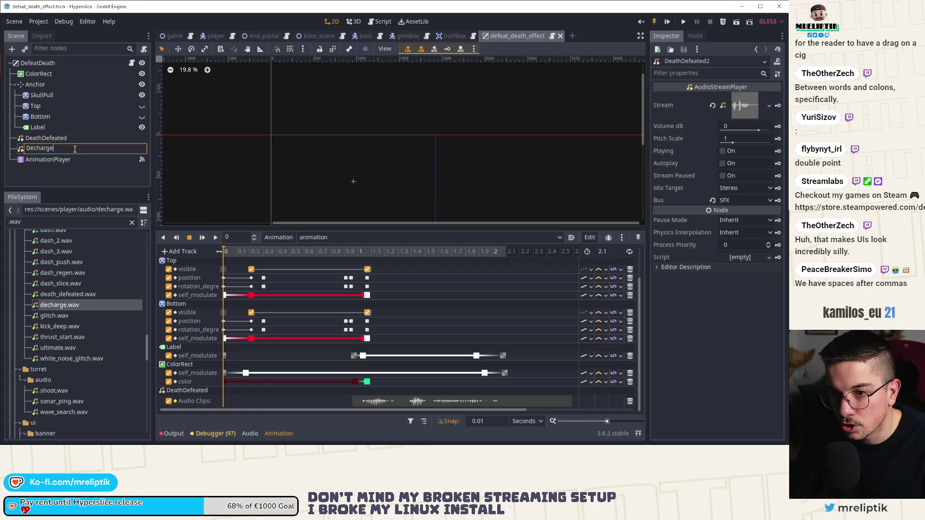
{"action": "key", "text": "Return"}
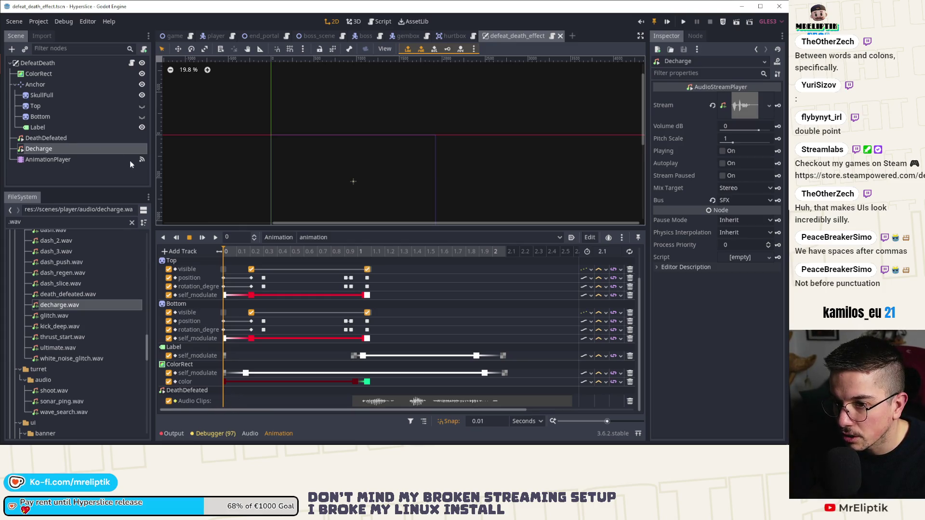
Add a Decharge audio playback track keyed at 0 s with decharge.wav, then play it back
{"action": "left_click", "coordinate": [178, 249]}
{"action": "left_click", "coordinate": [183, 302]}
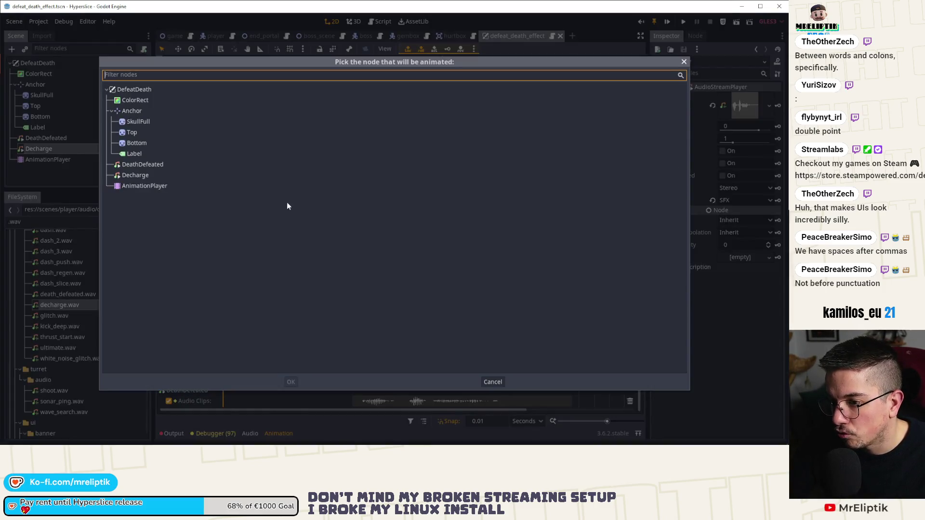
{"action": "double_click", "coordinate": [144, 176]}
{"action": "right_click", "coordinate": [222, 401]}
{"action": "left_click", "coordinate": [226, 406]}
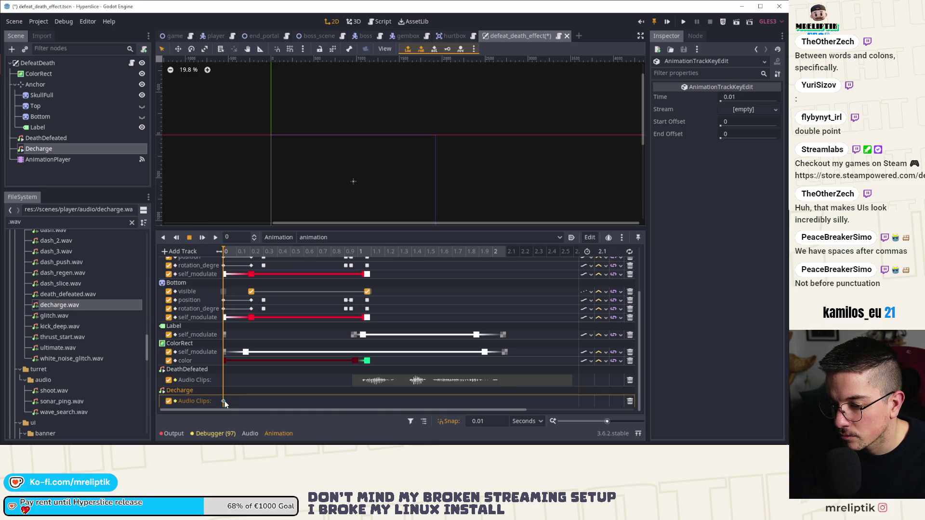
{"action": "mouse_move", "coordinate": [71, 312]}
{"action": "left_mouse_down"}
{"action": "mouse_move", "coordinate": [549, 265]}
{"action": "mouse_move", "coordinate": [751, 110]}
{"action": "left_mouse_up"}
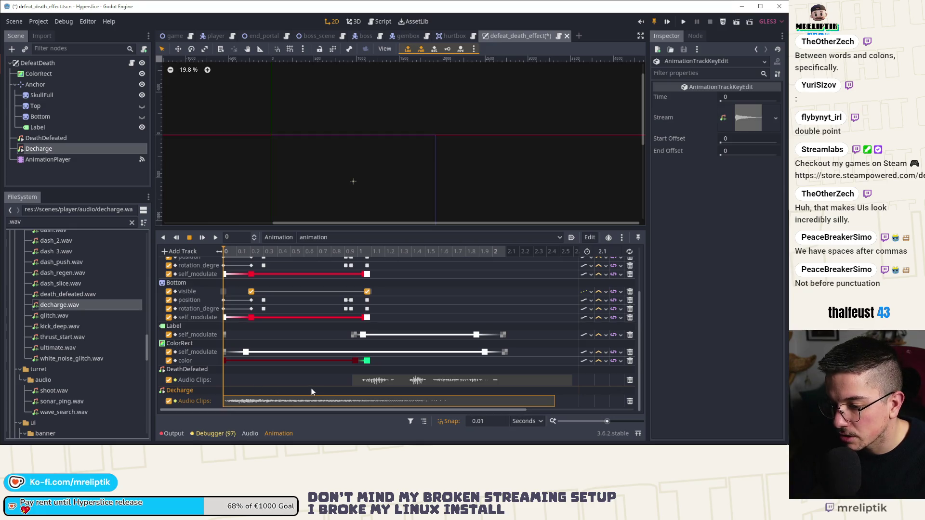
{"action": "left_click", "coordinate": [203, 237]}
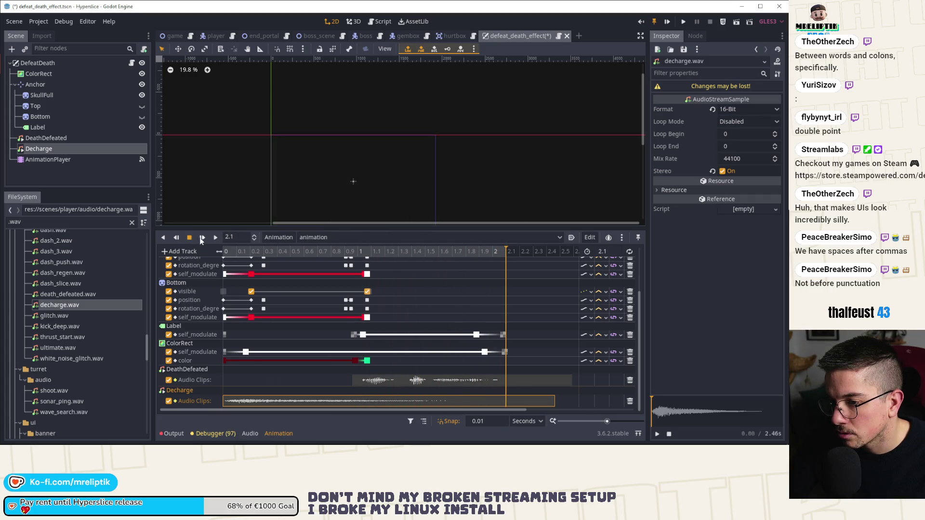
{"action": "left_click", "coordinate": [202, 238]}
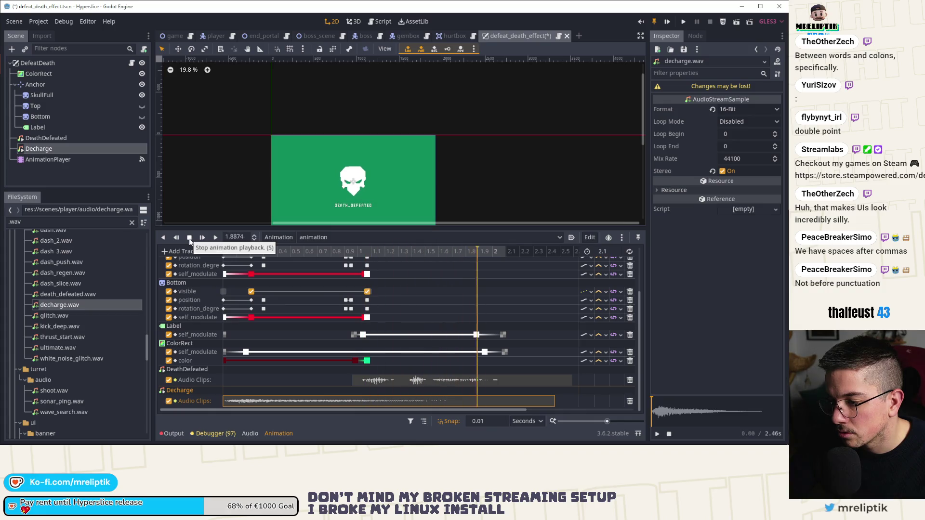
{"action": "left_click", "coordinate": [239, 251]}
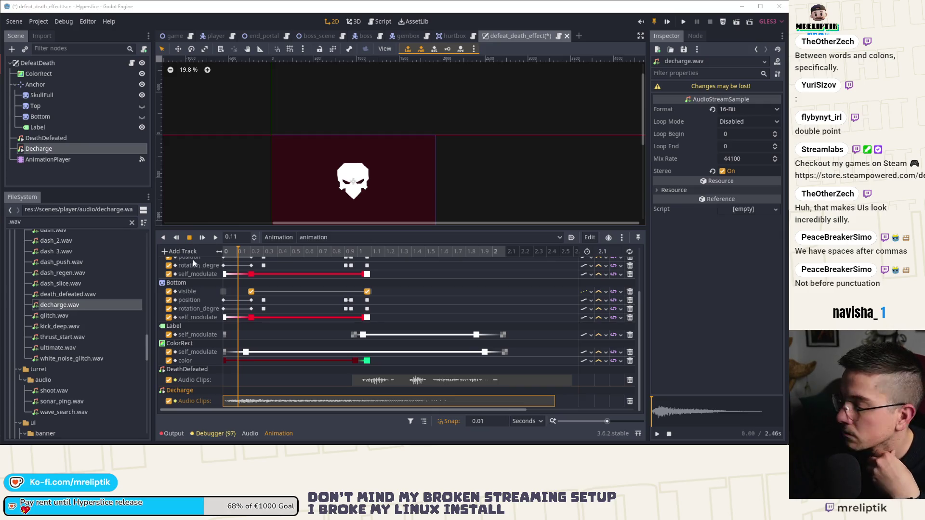
{"action": "left_click", "coordinate": [76, 178]}
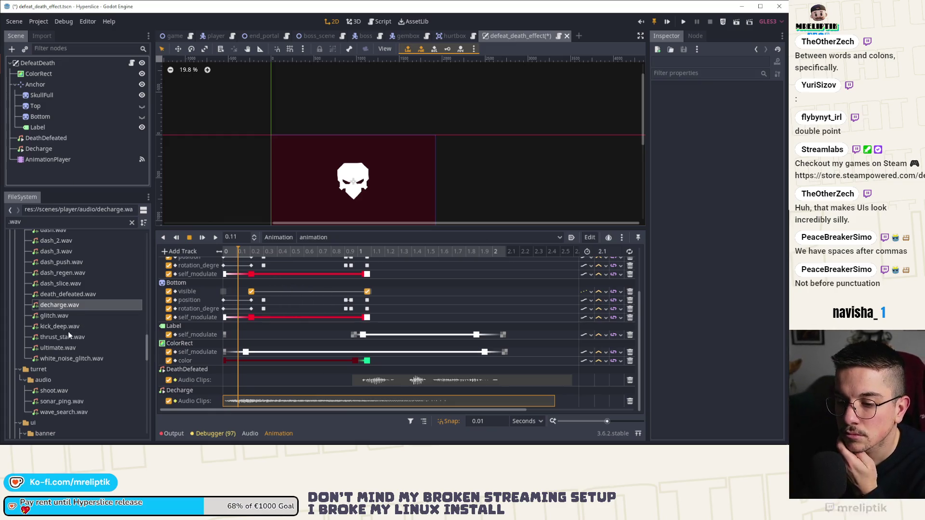
Audition dash_regen.wav and dash_push.wav in the Inspector preview
{"action": "left_click", "coordinate": [76, 272]}
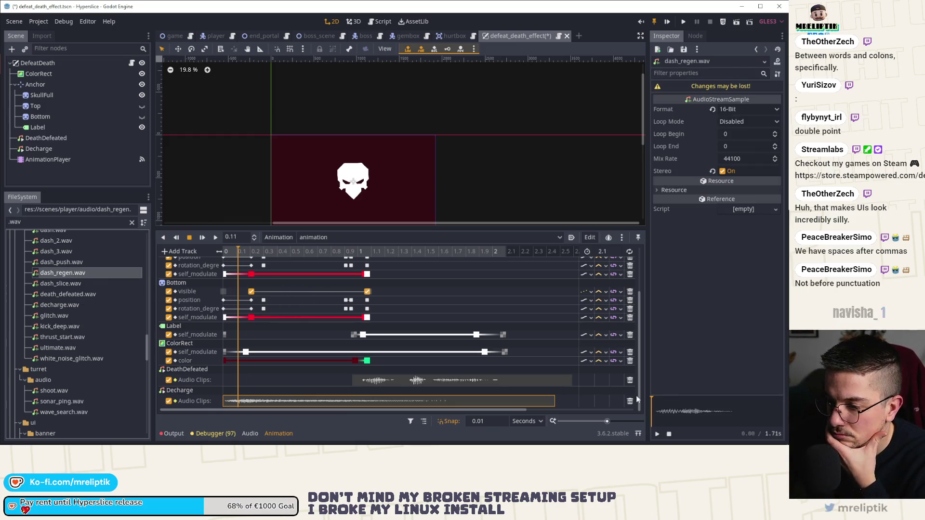
{"action": "left_click", "coordinate": [656, 434]}
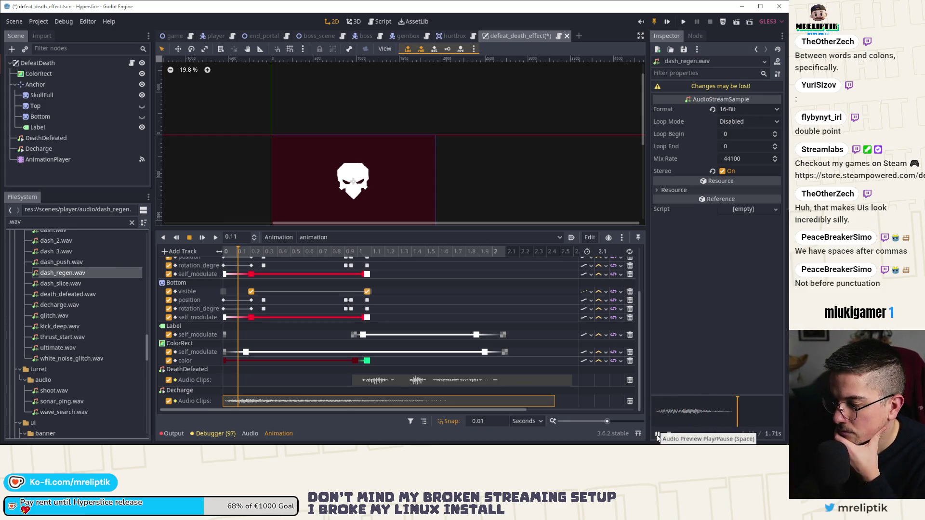
{"action": "left_click", "coordinate": [657, 433]}
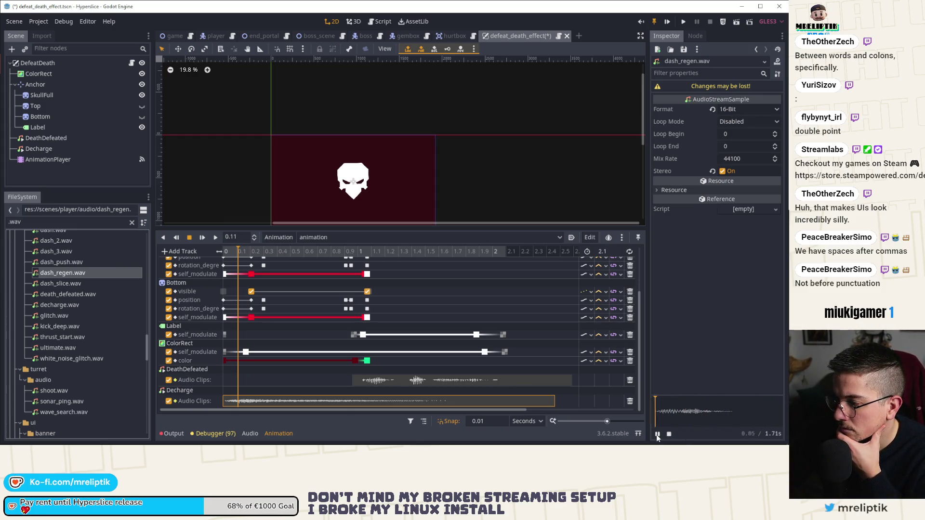
{"action": "left_click", "coordinate": [71, 262]}
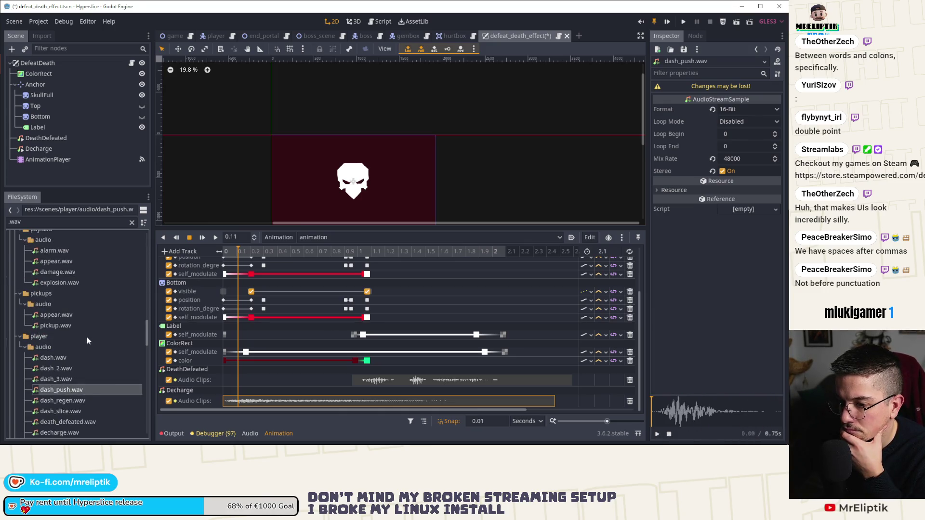
Audition appear.wav, slice_impact.wav and slice_stinger.wav, settling on slice_stinger.wav
{"action": "scroll", "coordinate": [65, 282], "scroll_direction": "up", "scroll_amount": 4}
{"action": "left_click", "coordinate": [66, 287]}
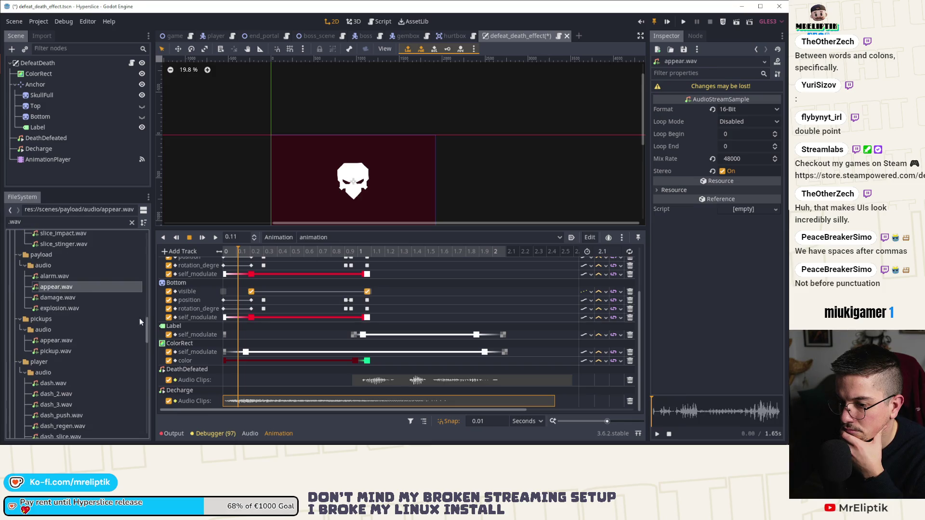
{"action": "scroll", "coordinate": [71, 317], "scroll_direction": "up", "scroll_amount": 5}
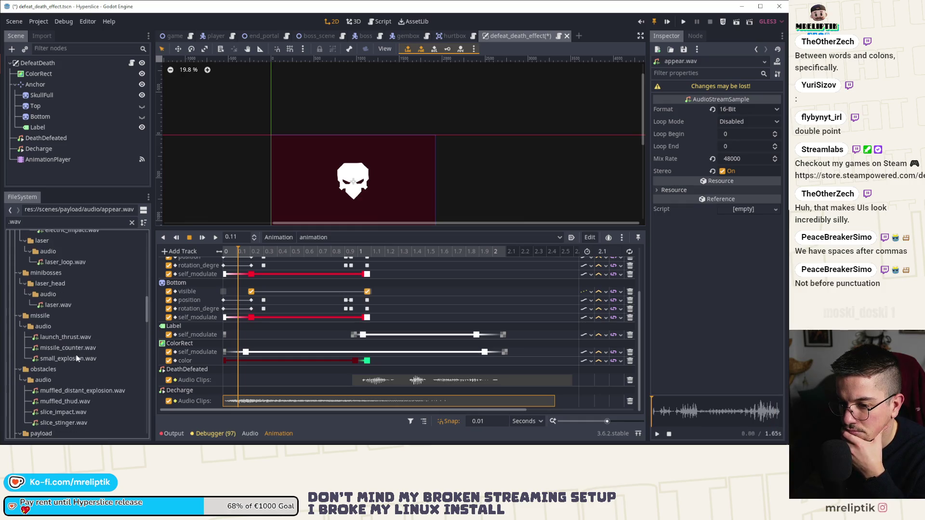
{"action": "left_click", "coordinate": [77, 360]}
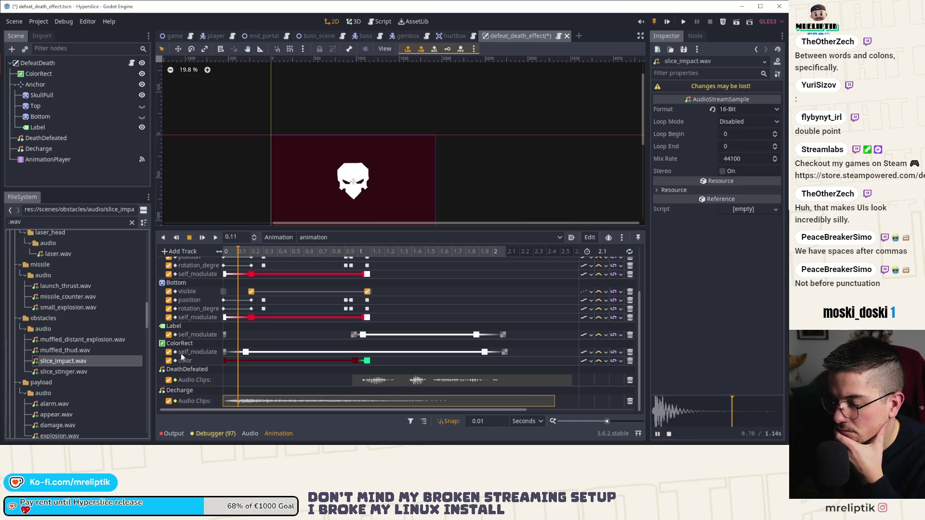
{"action": "left_click", "coordinate": [71, 371]}
{"action": "left_click", "coordinate": [657, 434]}
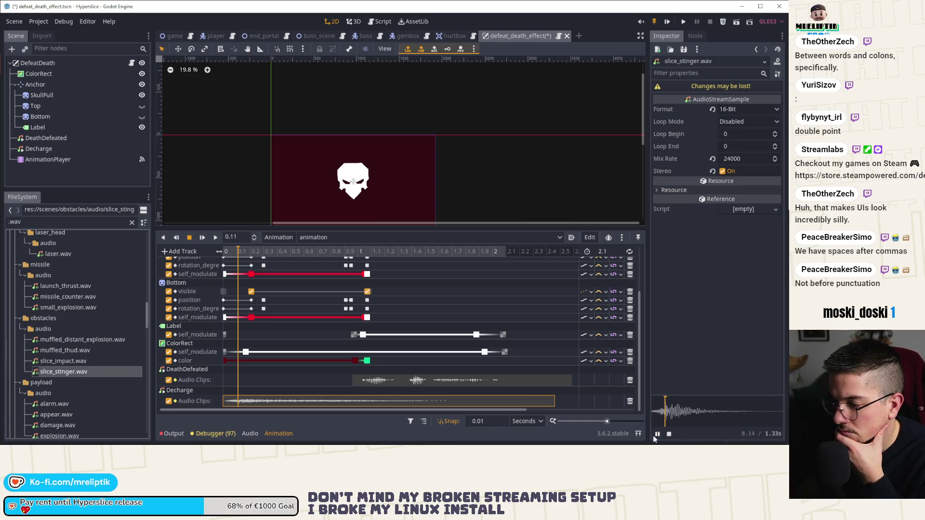
{"action": "left_click", "coordinate": [656, 434]}
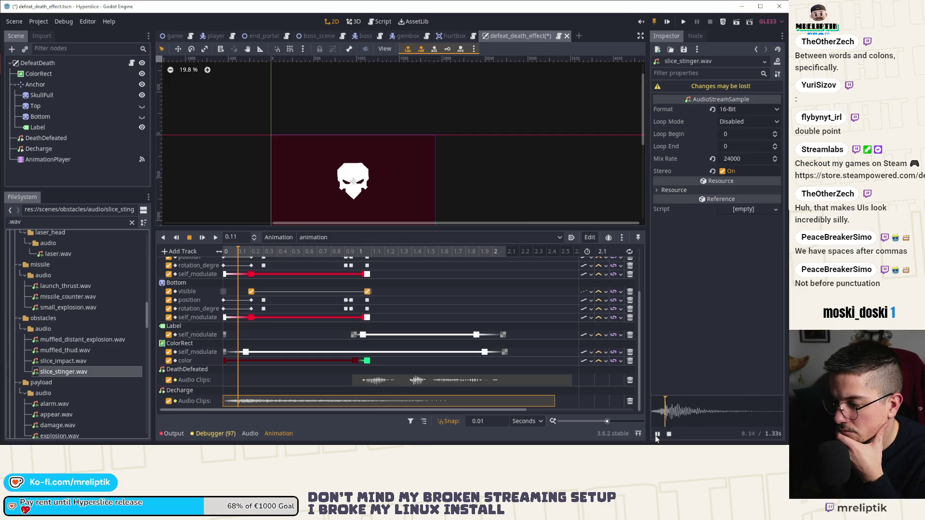
Scrub the animation to about 0.22 s and duplicate the Decharge audio node
{"action": "left_click", "coordinate": [242, 251]}
{"action": "mouse_move", "coordinate": [242, 252]}
{"action": "left_mouse_down"}
{"action": "mouse_move", "coordinate": [265, 254]}
{"action": "mouse_move", "coordinate": [255, 256]}
{"action": "left_mouse_up"}
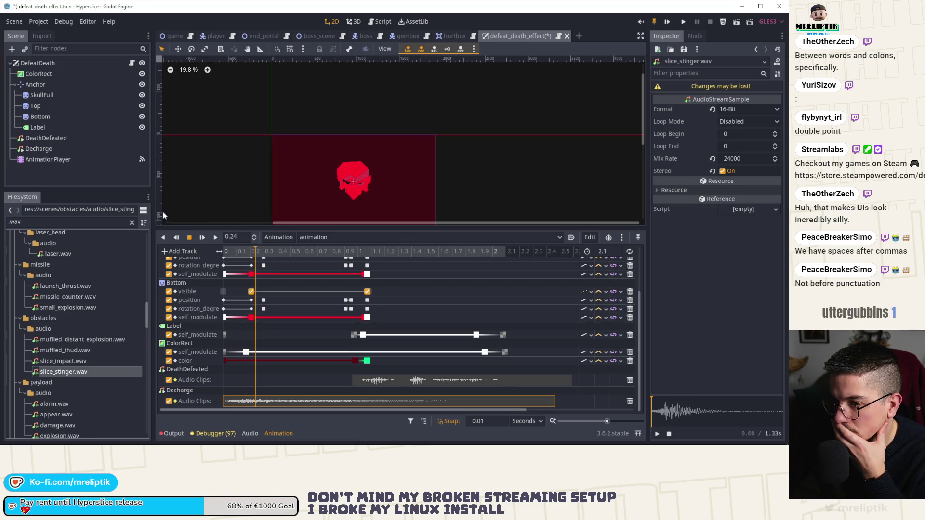
{"action": "left_click", "coordinate": [57, 148]}
{"action": "key", "text": "ctrl+d"}
Rename the copied node Slice and make slice_stinger.wav its stream
{"action": "key", "text": "ctrl+s"}
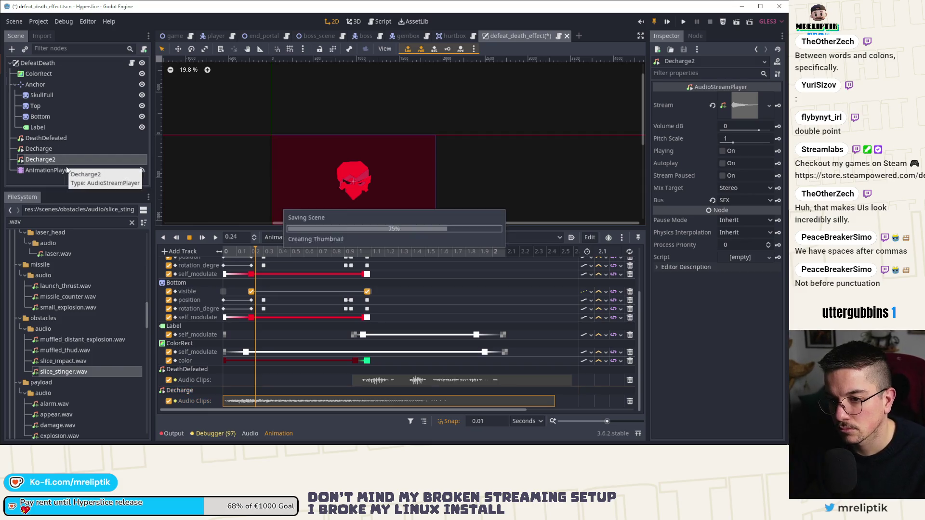
{"action": "double_click", "coordinate": [61, 159]}
{"action": "type", "text": "Slice"}
{"action": "key", "text": "Return"}
{"action": "key", "text": "ctrl+s"}
{"action": "left_click_drag", "start_coordinate": [130, 371], "coordinate": [754, 107]}
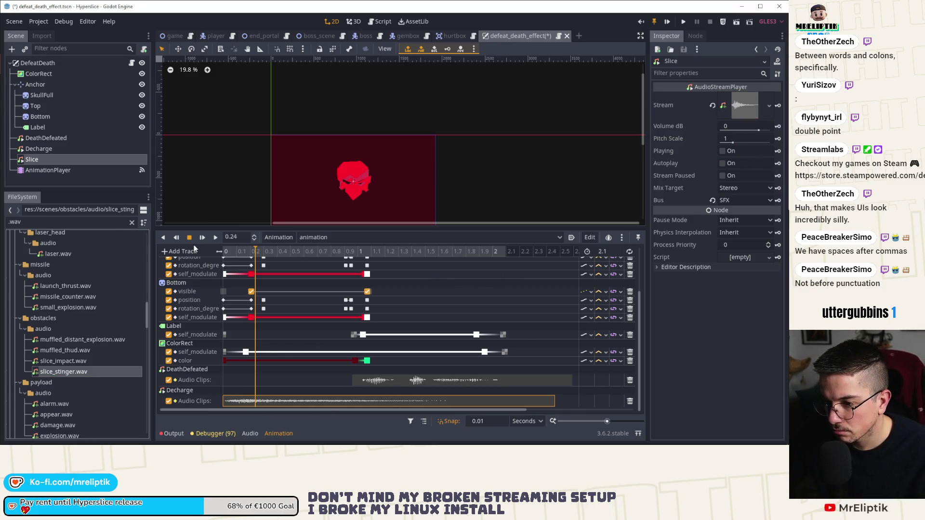
Add a Slice audio playback track keyed at 0.24 s with slice_stinger.wav, then play it
{"action": "left_click", "coordinate": [176, 251]}
{"action": "left_click", "coordinate": [179, 303]}
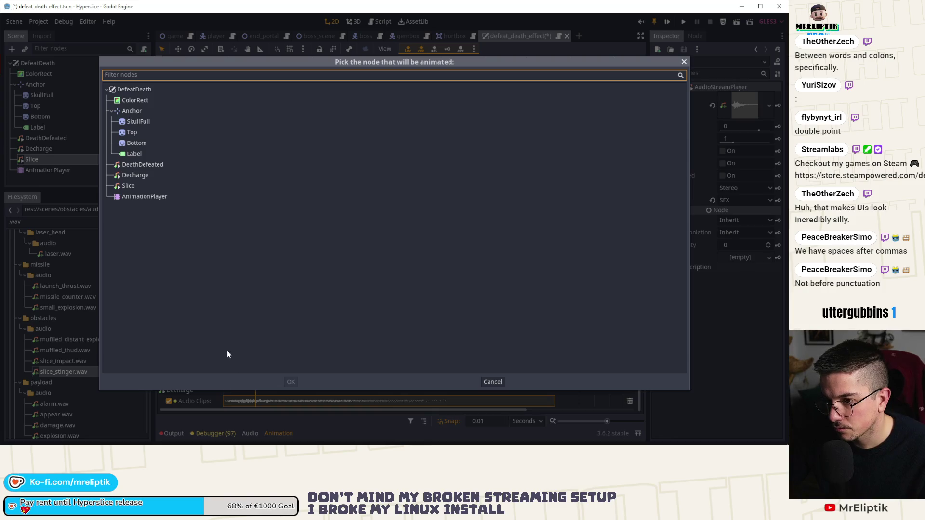
{"action": "double_click", "coordinate": [128, 186]}
{"action": "right_click", "coordinate": [256, 403]}
{"action": "left_click", "coordinate": [267, 389]}
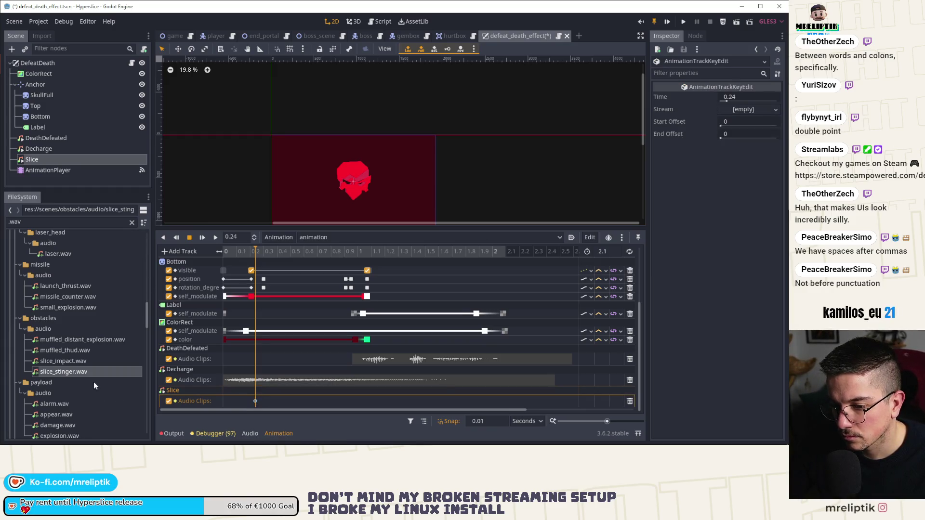
{"action": "left_click_drag", "start_coordinate": [64, 372], "coordinate": [746, 114]}
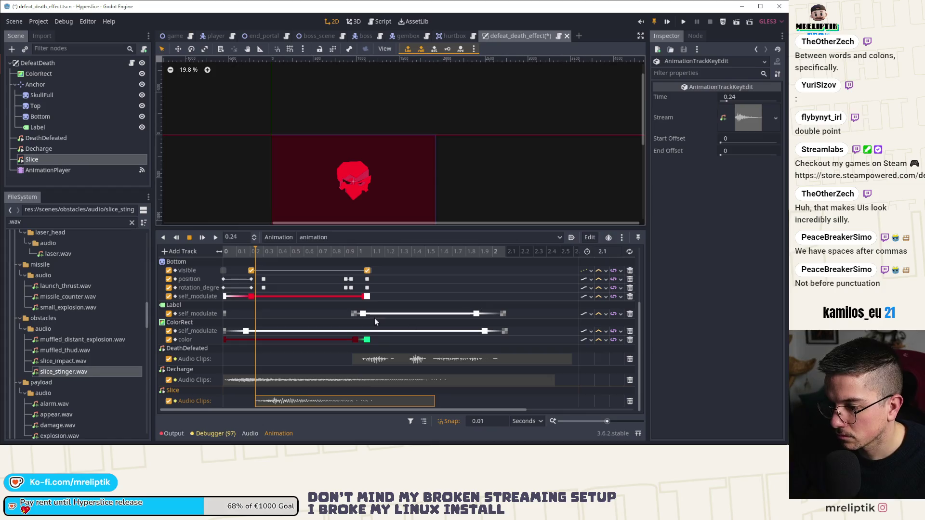
{"action": "left_click", "coordinate": [202, 238]}
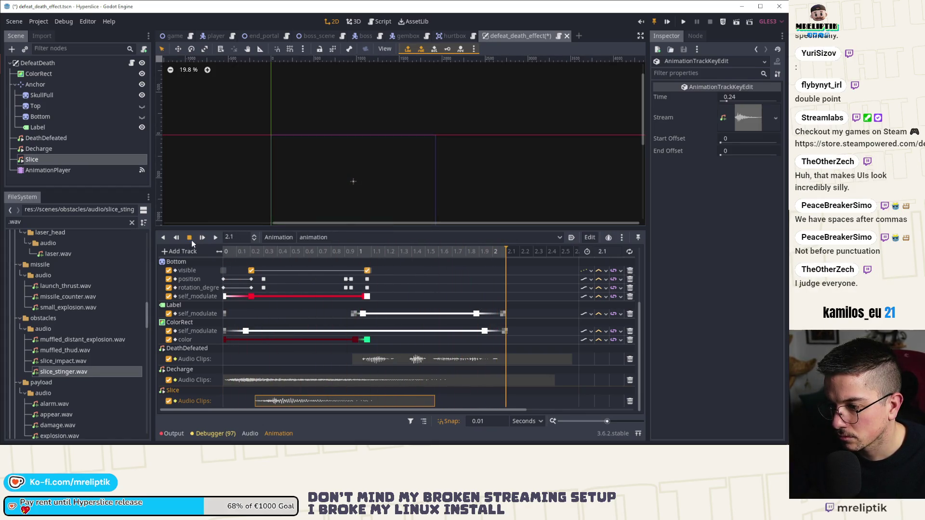
Play the animation from the start to hear the slice sound in place
{"action": "left_click", "coordinate": [202, 238]}
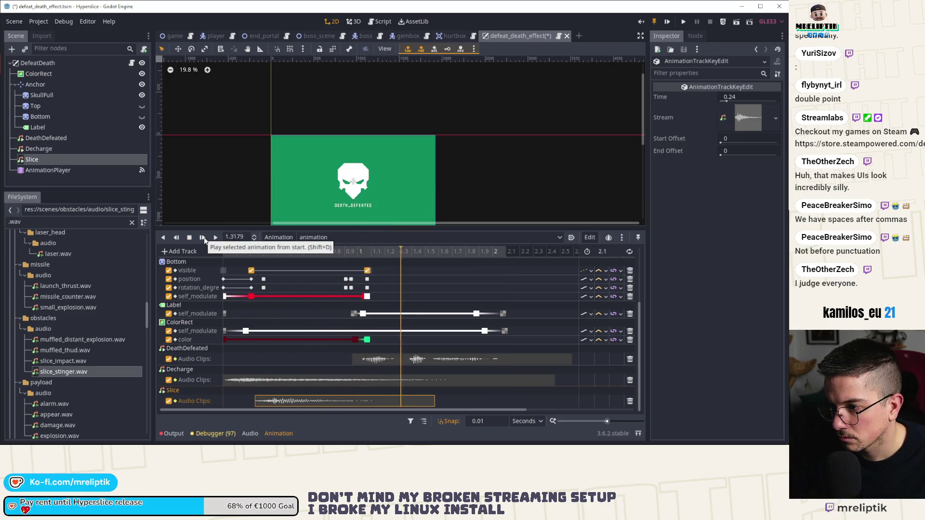
{"action": "scroll", "coordinate": [62, 297], "scroll_direction": "up", "scroll_amount": 3}
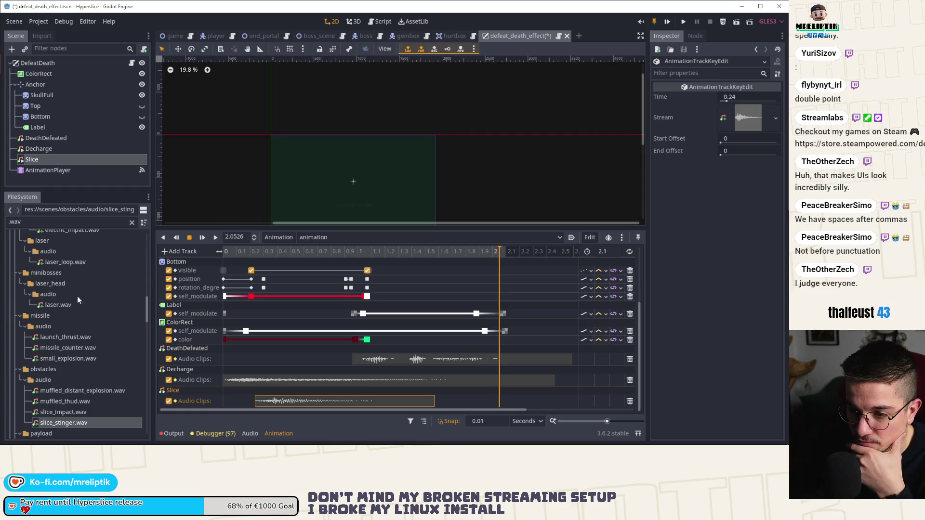
{"action": "scroll", "coordinate": [71, 276], "scroll_direction": "up", "scroll_amount": 3}
{"action": "scroll", "coordinate": [71, 276], "scroll_direction": "up", "scroll_amount": 6}
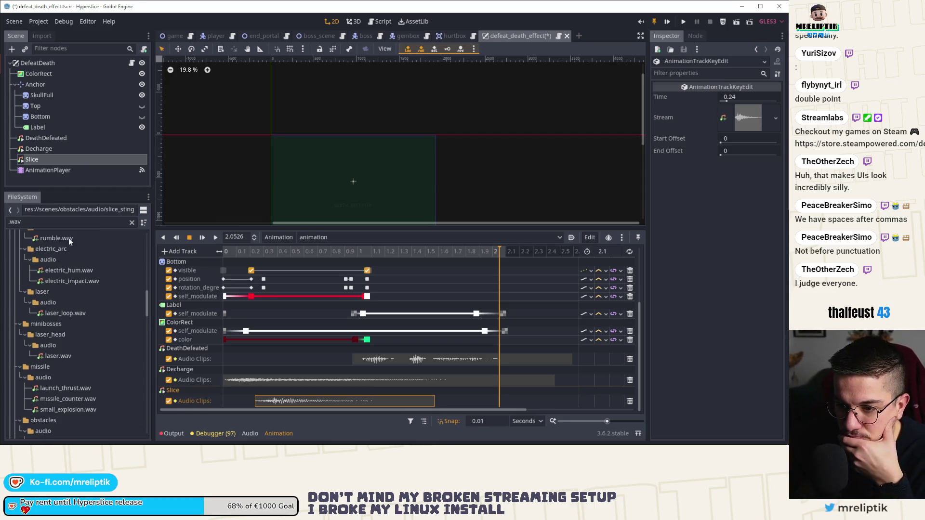
{"action": "scroll", "coordinate": [71, 266], "scroll_direction": "up", "scroll_amount": 4}
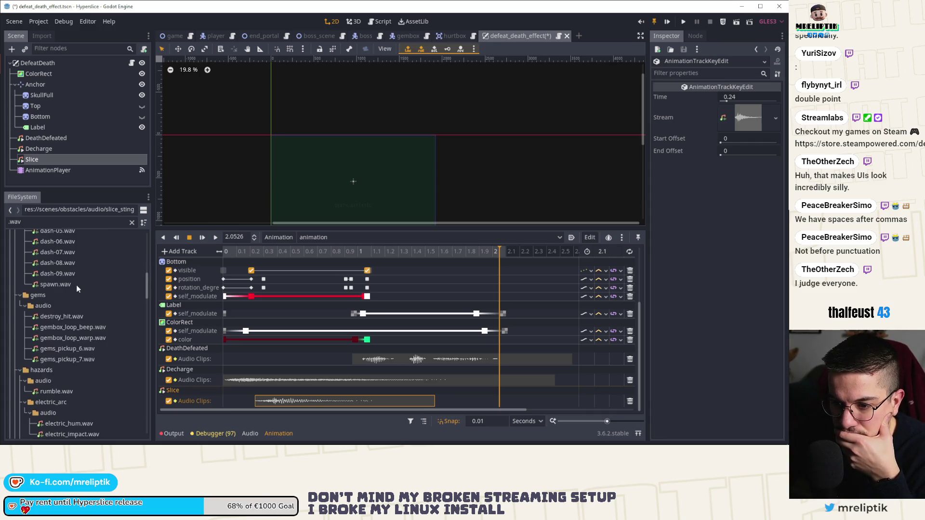
Audition the spawn.wav and charge.wav previews
{"action": "left_click", "coordinate": [56, 335]}
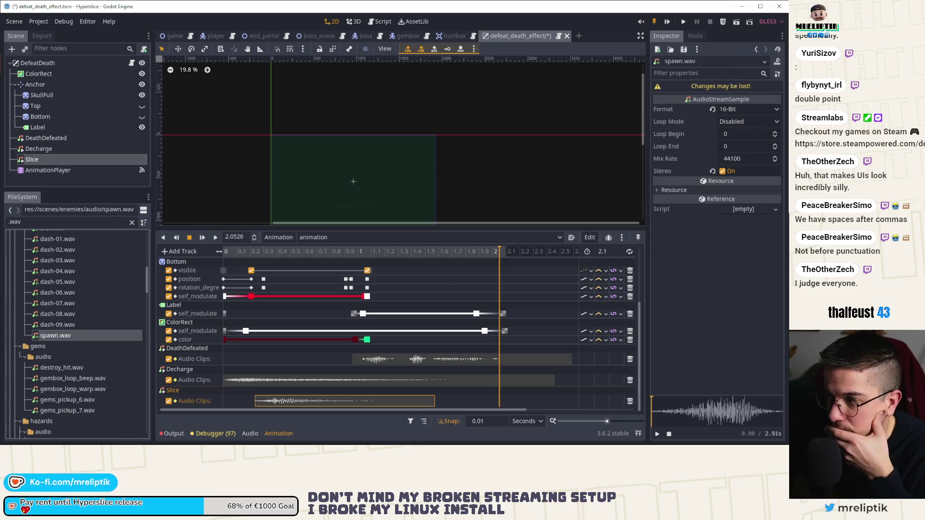
{"action": "left_click", "coordinate": [656, 434]}
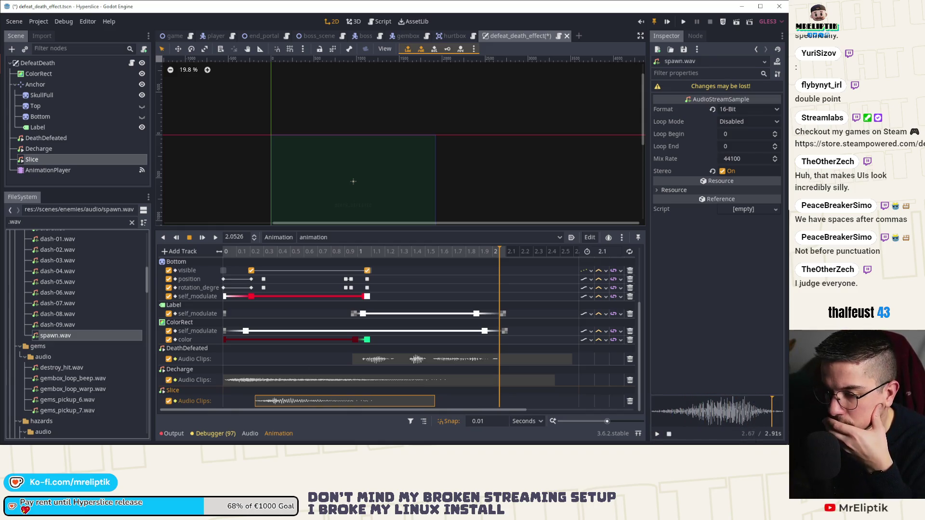
{"action": "scroll", "coordinate": [79, 333], "scroll_direction": "up", "scroll_amount": 7}
{"action": "scroll", "coordinate": [86, 310], "scroll_direction": "up", "scroll_amount": 7}
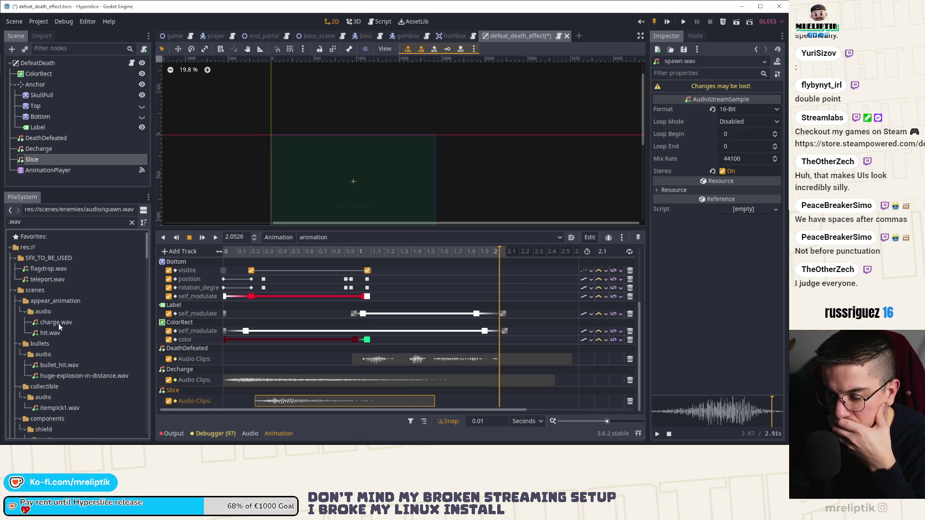
{"action": "left_click", "coordinate": [58, 323]}
{"action": "left_click", "coordinate": [656, 435]}
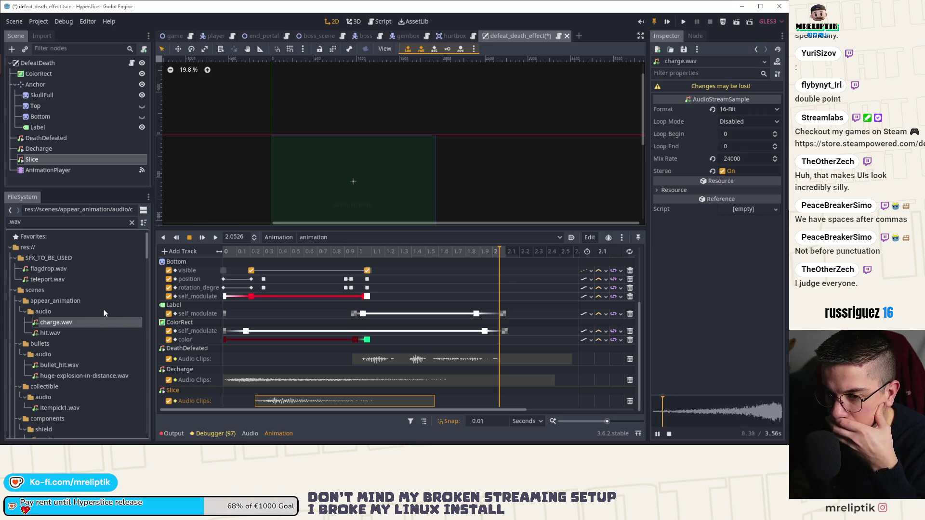
Audition hit.wav several times and select the Slice audio node
{"action": "left_click", "coordinate": [56, 333]}
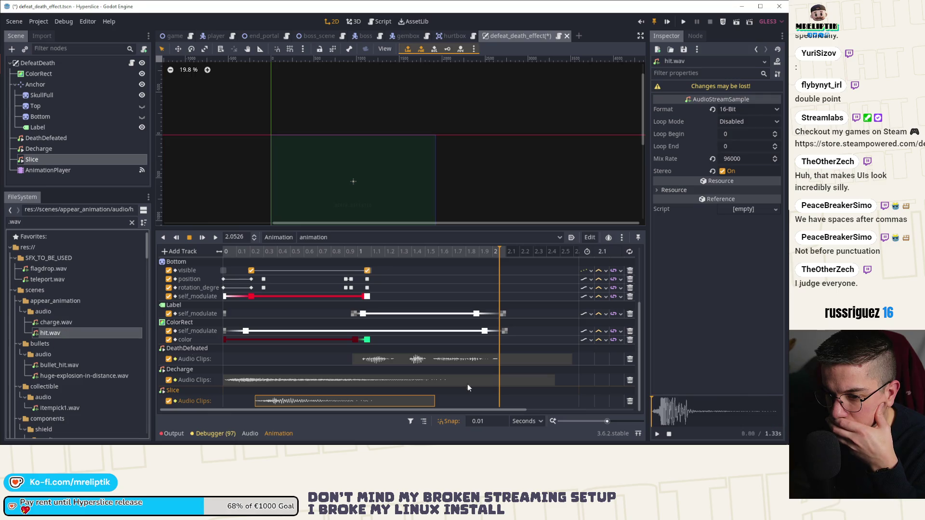
{"action": "left_click", "coordinate": [657, 433]}
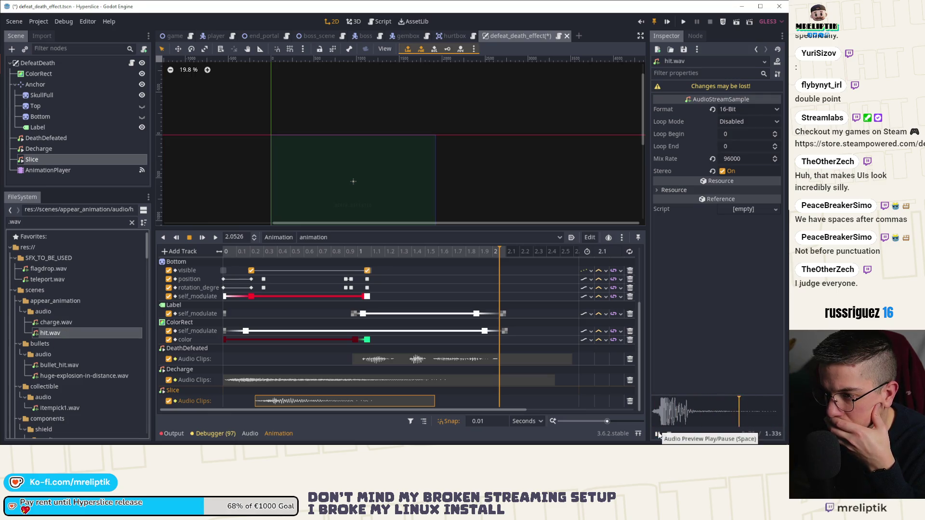
{"action": "left_click", "coordinate": [657, 434]}
{"action": "left_click", "coordinate": [657, 434]}
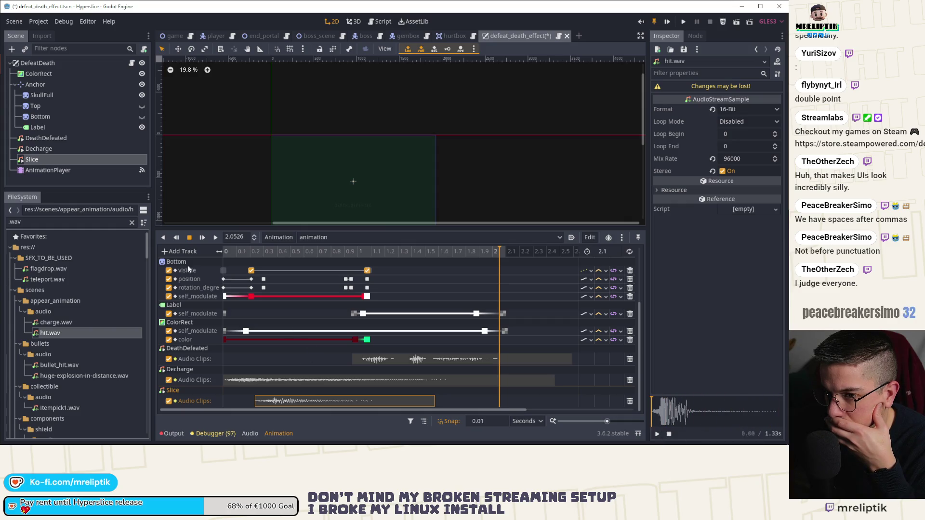
{"action": "left_click", "coordinate": [79, 159]}
Duplicate Slice as a new Regen node and give it hit.wav as its stream
{"action": "key", "text": "ctrl+d"}
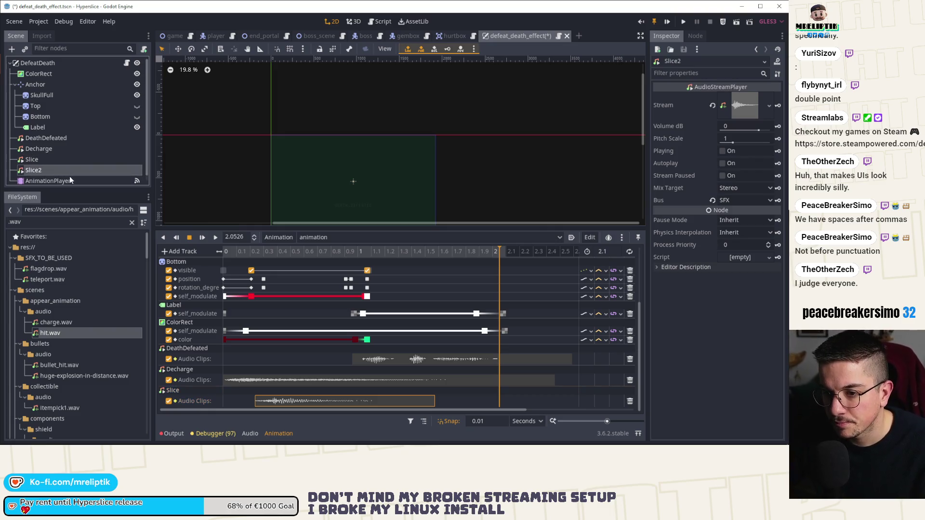
{"action": "double_click", "coordinate": [51, 169]}
{"action": "type", "text": "Regen"}
{"action": "key", "text": "Return"}
{"action": "key", "text": "ctrl+s"}
{"action": "left_click_drag", "start_coordinate": [77, 332], "coordinate": [744, 105]}
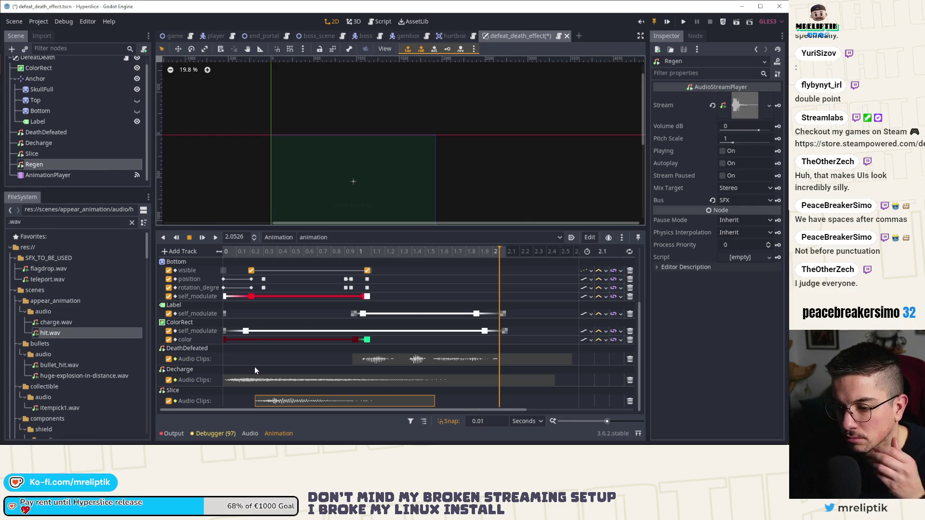
Add a Regen audio playback track with a hit.wav key at about 0.97 s
{"action": "left_click", "coordinate": [180, 250]}
{"action": "left_click", "coordinate": [194, 305]}
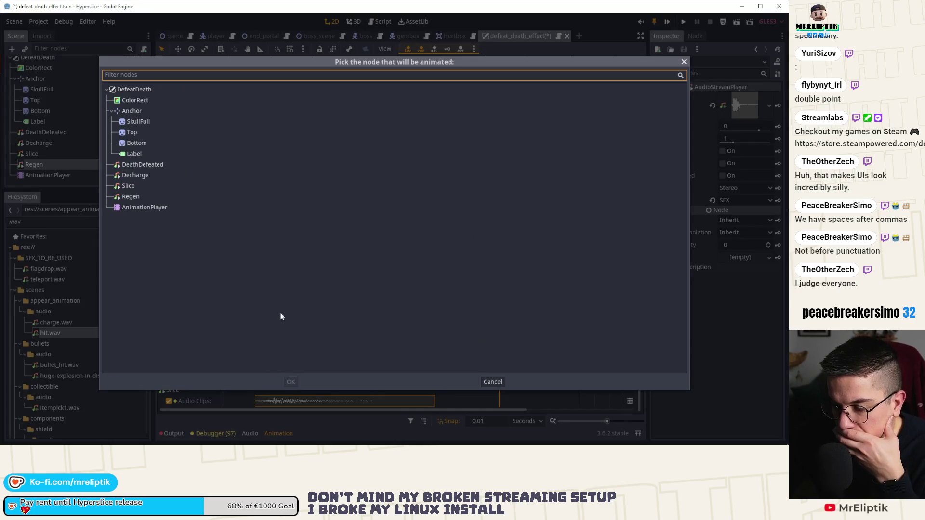
{"action": "left_click", "coordinate": [131, 197]}
{"action": "left_click", "coordinate": [291, 381]}
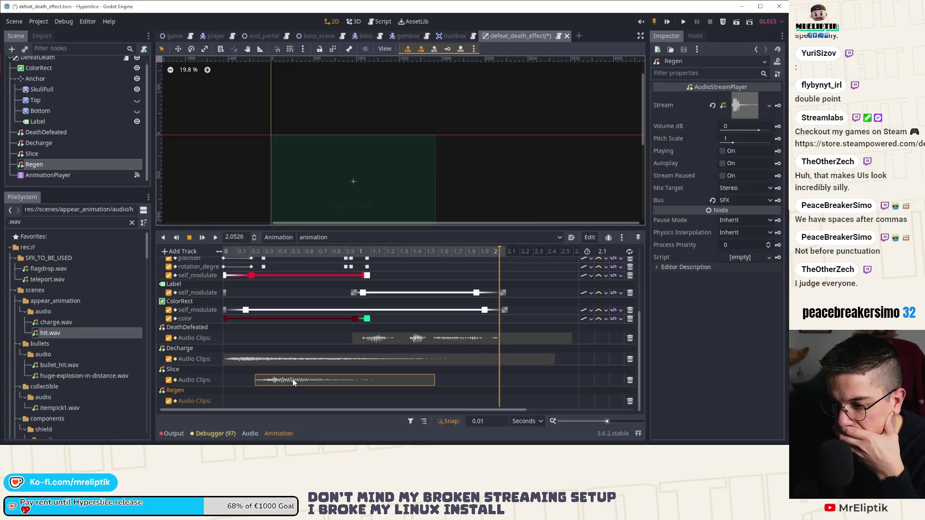
{"action": "right_click", "coordinate": [336, 399]}
{"action": "left_click", "coordinate": [347, 390]}
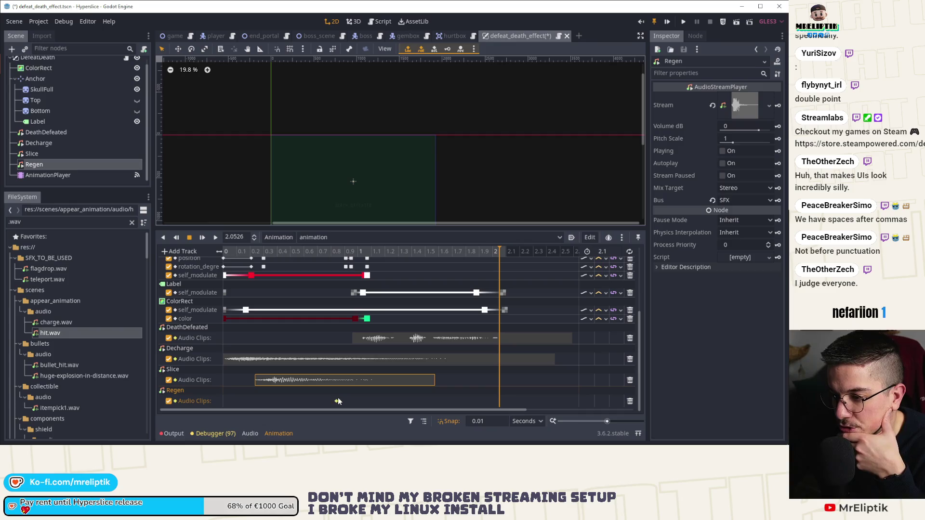
{"action": "left_click_drag", "start_coordinate": [337, 401], "coordinate": [353, 402]}
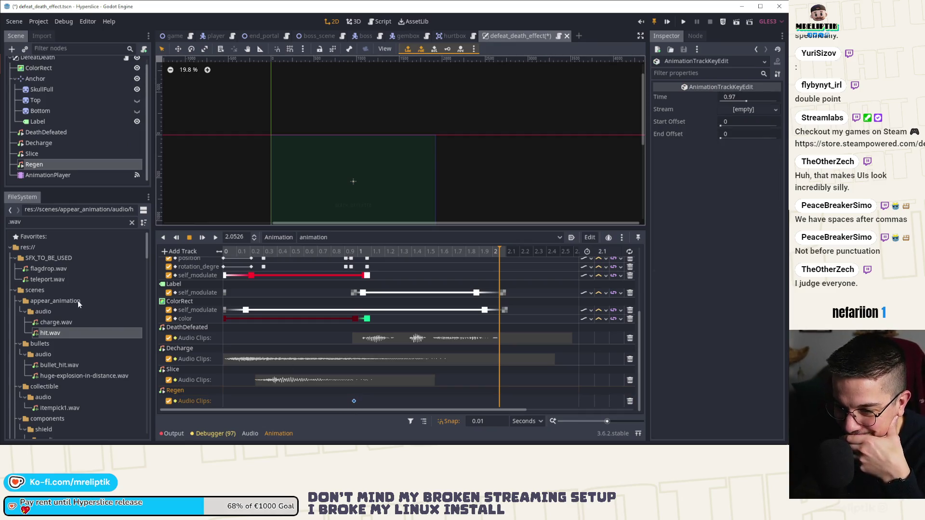
{"action": "mouse_move", "coordinate": [65, 332]}
{"action": "left_mouse_down"}
{"action": "mouse_move", "coordinate": [744, 110]}
{"action": "mouse_move", "coordinate": [742, 129]}
{"action": "left_mouse_up"}
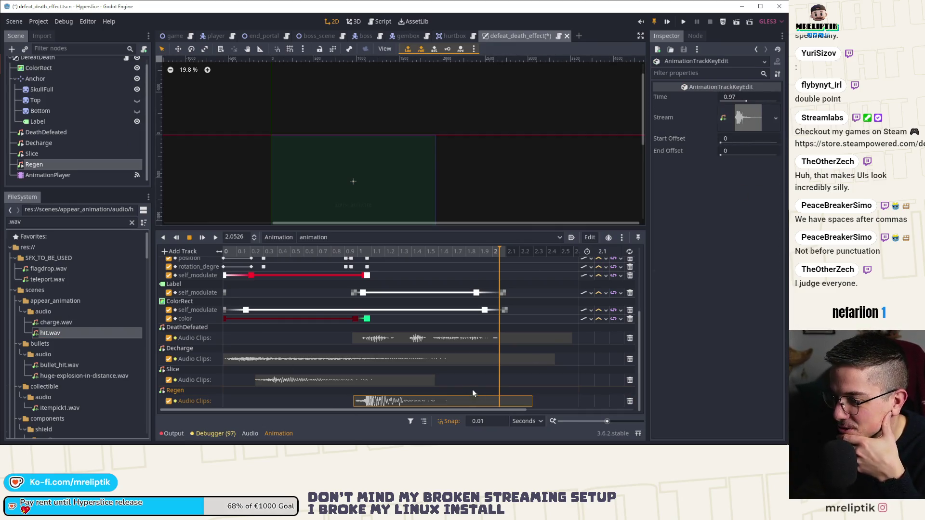
Nudge the Regen clip to about 0.99 s, replay from the start and select Regen
{"action": "mouse_move", "coordinate": [369, 251]}
{"action": "left_mouse_down"}
{"action": "mouse_move", "coordinate": [357, 249]}
{"action": "mouse_move", "coordinate": [367, 253]}
{"action": "left_mouse_up"}
{"action": "left_click_drag", "start_coordinate": [374, 401], "coordinate": [376, 402]}
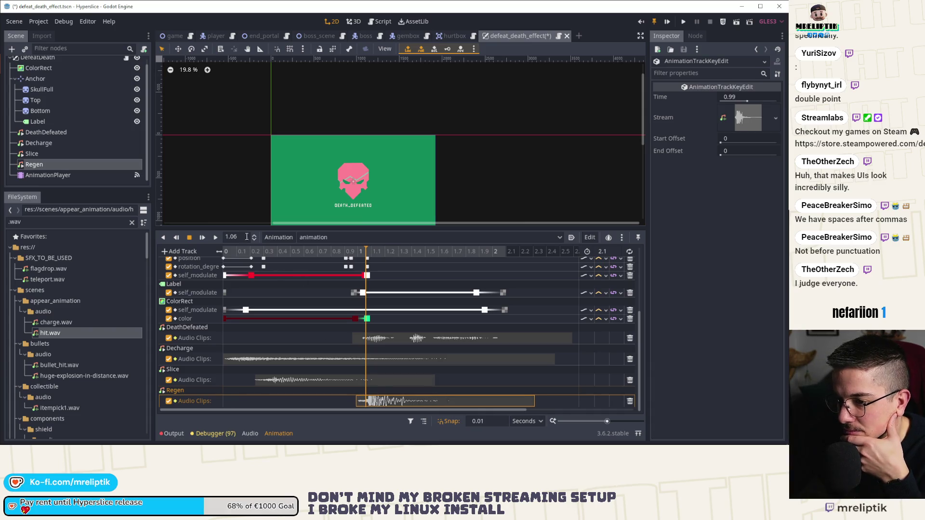
{"action": "left_click_drag", "start_coordinate": [256, 253], "coordinate": [187, 252]}
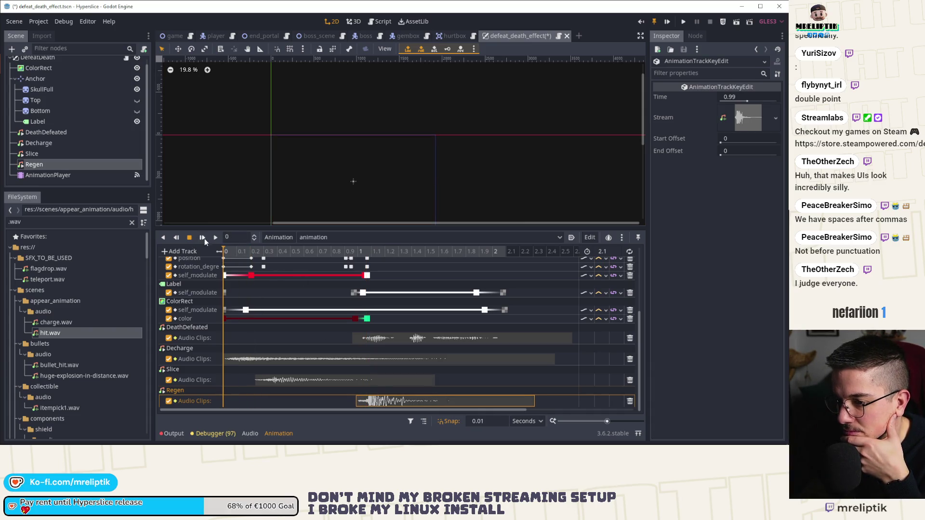
{"action": "left_click", "coordinate": [204, 238]}
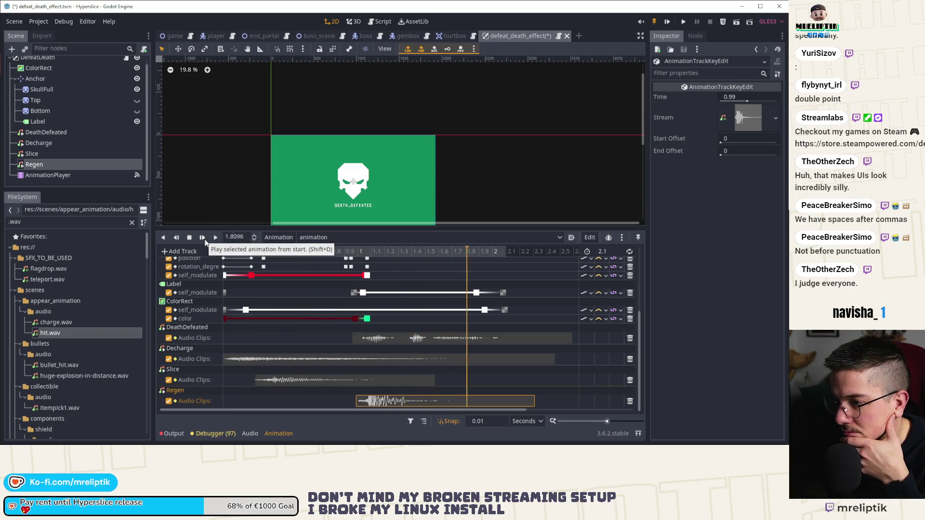
{"action": "left_click", "coordinate": [203, 239]}
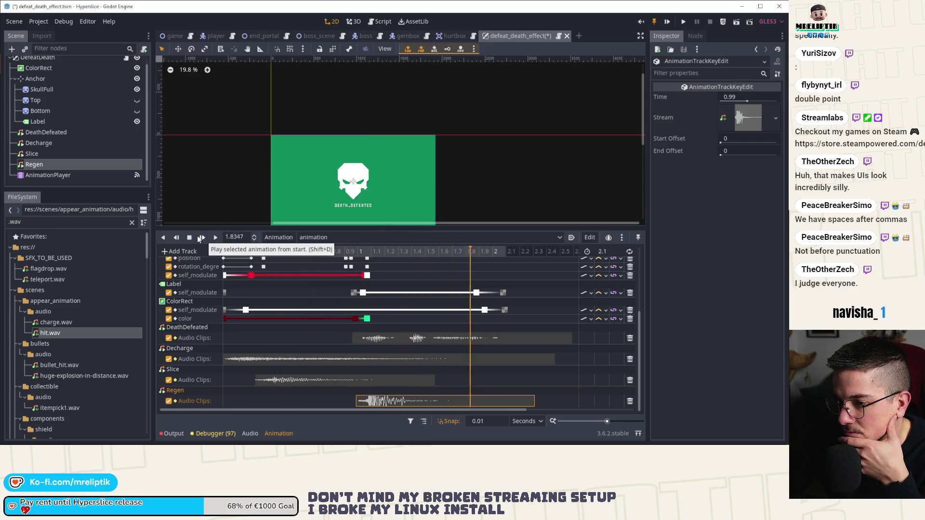
{"action": "left_click", "coordinate": [53, 164]}
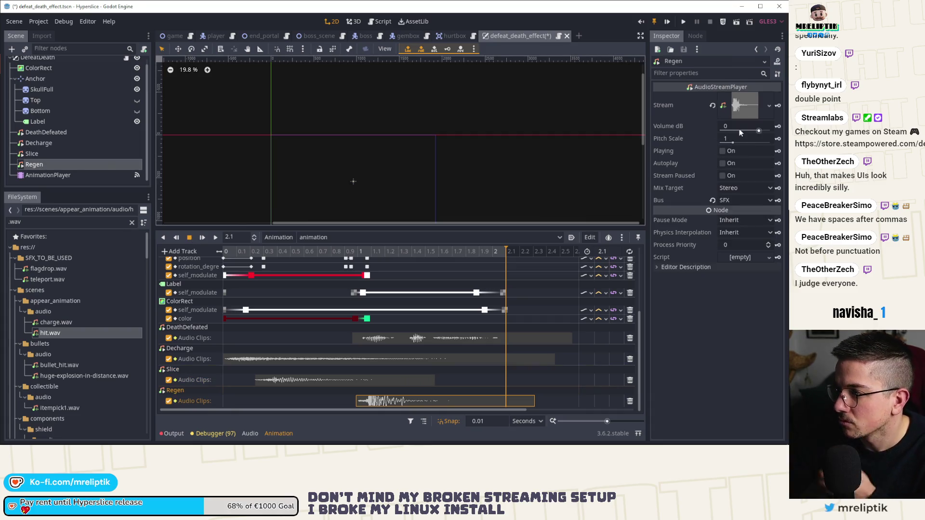
Set Regen's volume to -4 dB and Decharge's to -3 dB, saving the scene
{"action": "left_click_drag", "start_coordinate": [739, 128], "coordinate": [732, 129]}
{"action": "key", "text": "ctrl+s"}
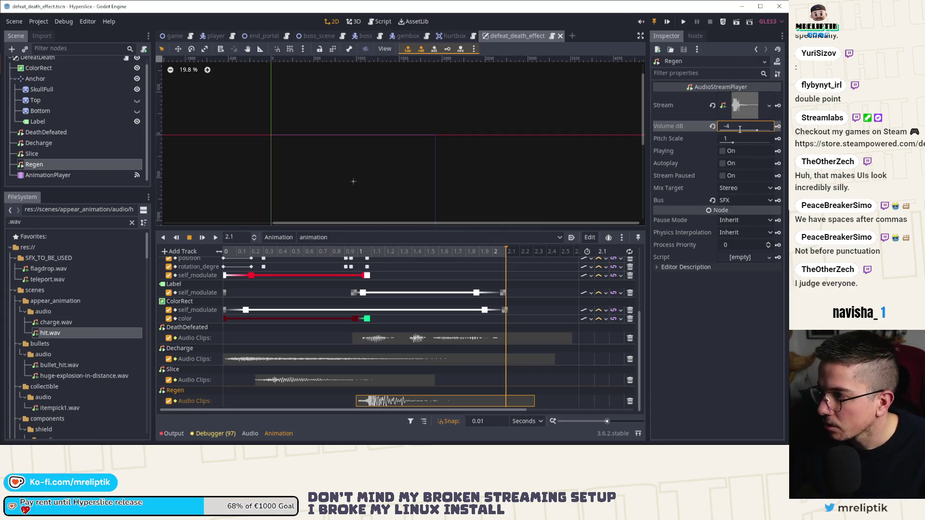
{"action": "left_click", "coordinate": [46, 132]}
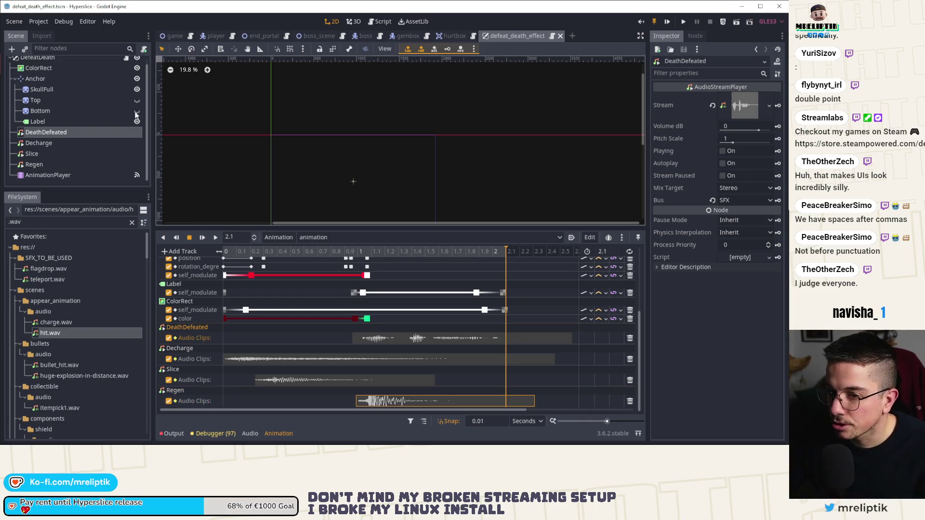
{"action": "left_click", "coordinate": [39, 143]}
{"action": "left_click", "coordinate": [737, 126]}
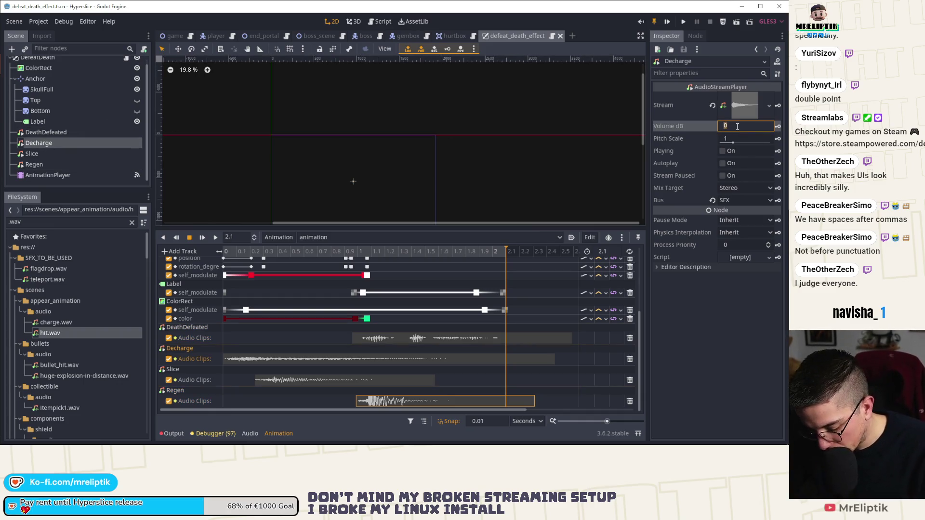
{"action": "type", "text": "-3"}
{"action": "key", "text": "Return"}
{"action": "key", "text": "ctrl+s"}
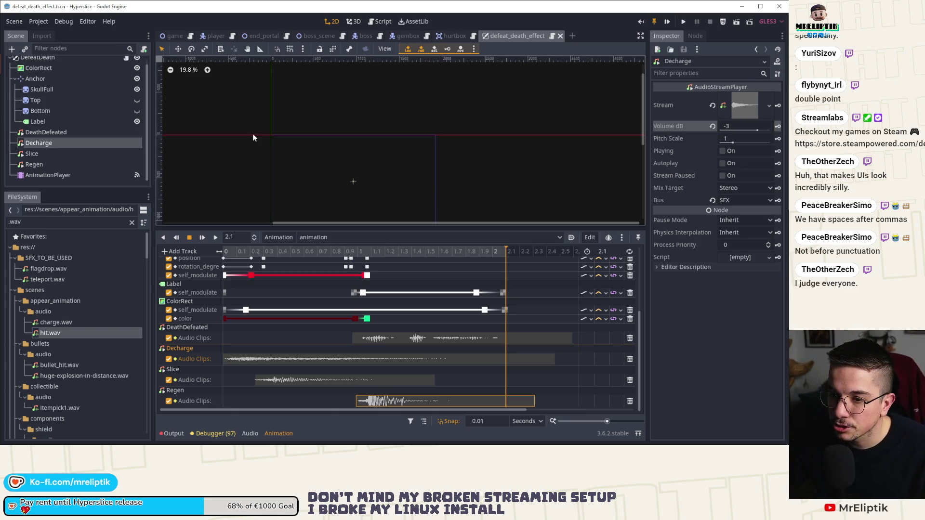
Leave Slice at 0 dB, replay the animation from the start and hide the timeline
{"action": "left_click", "coordinate": [32, 154]}
{"action": "left_click", "coordinate": [741, 127]}
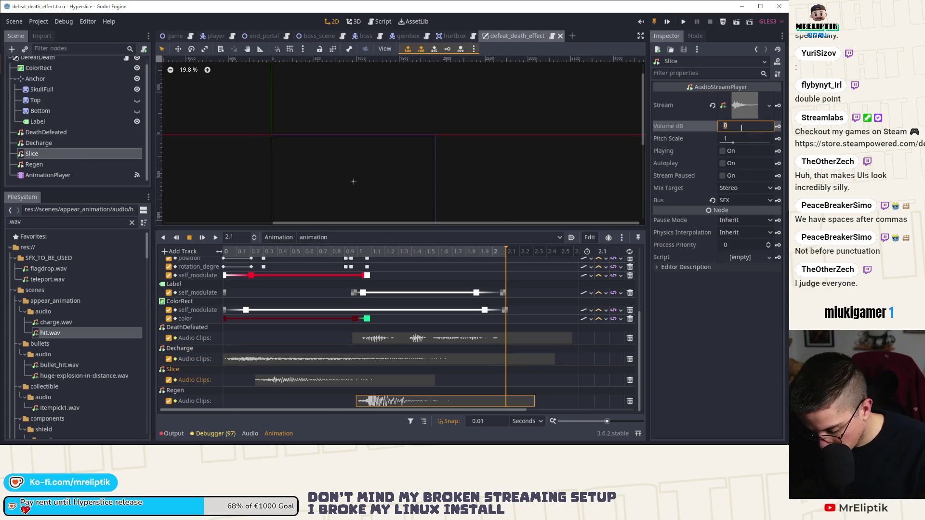
{"action": "key", "text": "Escape"}
{"action": "left_click", "coordinate": [201, 237]}
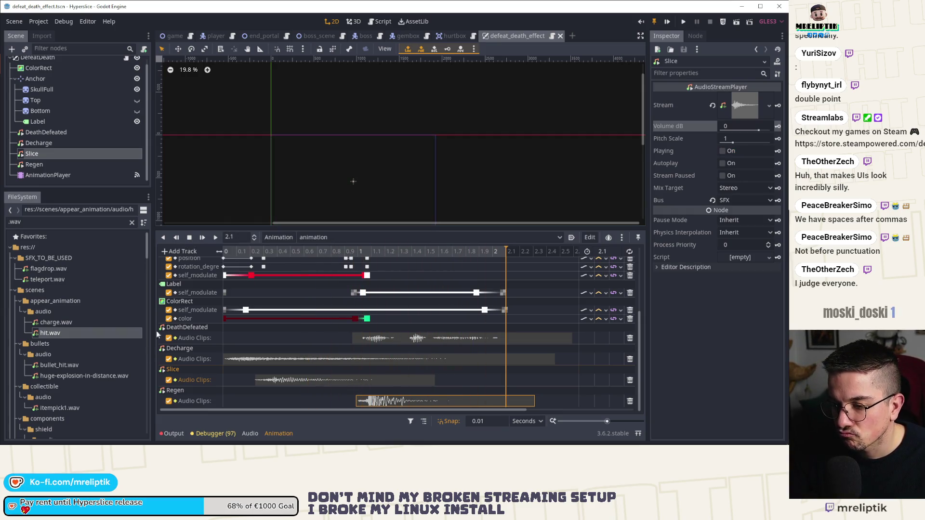
{"action": "mouse_move", "coordinate": [191, 432]}
{"action": "left_click", "coordinate": [278, 433]}
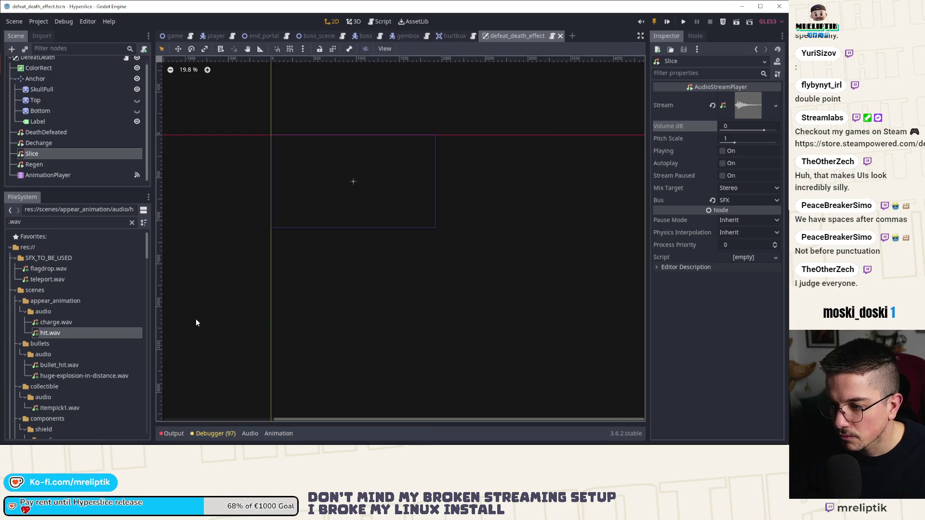
Open the AnimationPlayer's animation_finished signal handler in the effect script
{"action": "scroll", "coordinate": [67, 84], "scroll_direction": "up", "scroll_amount": 1}
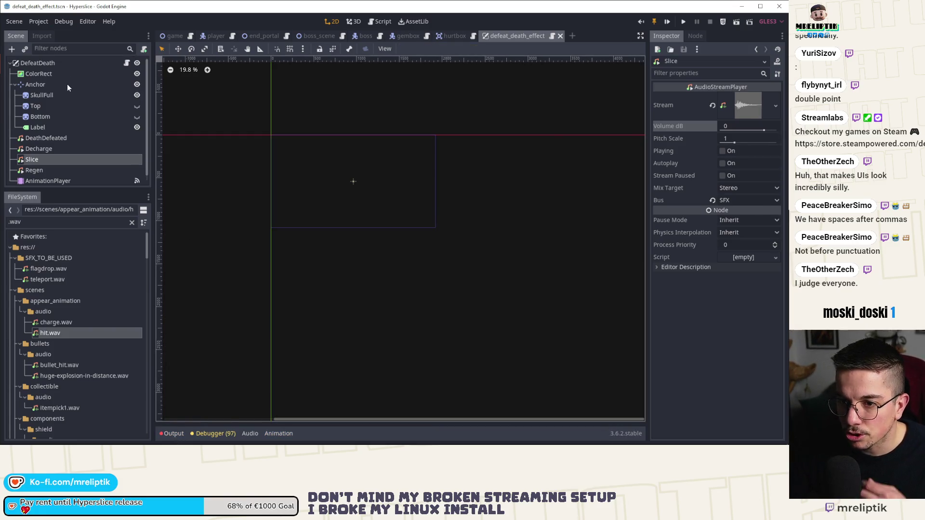
{"action": "left_click", "coordinate": [51, 182]}
{"action": "scroll", "coordinate": [421, 337], "scroll_direction": "up", "scroll_amount": 4}
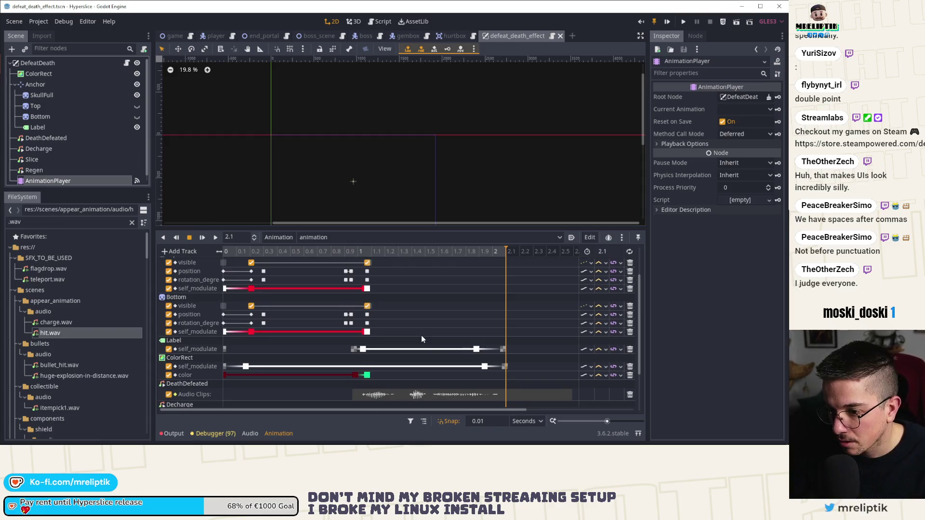
{"action": "scroll", "coordinate": [421, 340], "scroll_direction": "down", "scroll_amount": 3}
{"action": "scroll", "coordinate": [421, 340], "scroll_direction": "down", "scroll_amount": 1}
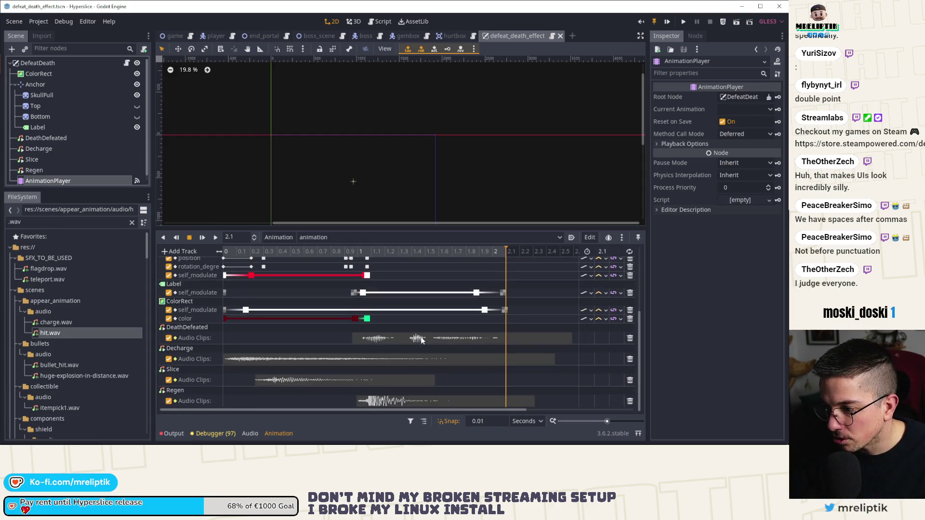
{"action": "left_click", "coordinate": [73, 65]}
{"action": "left_click", "coordinate": [48, 181]}
{"action": "left_click", "coordinate": [695, 35]}
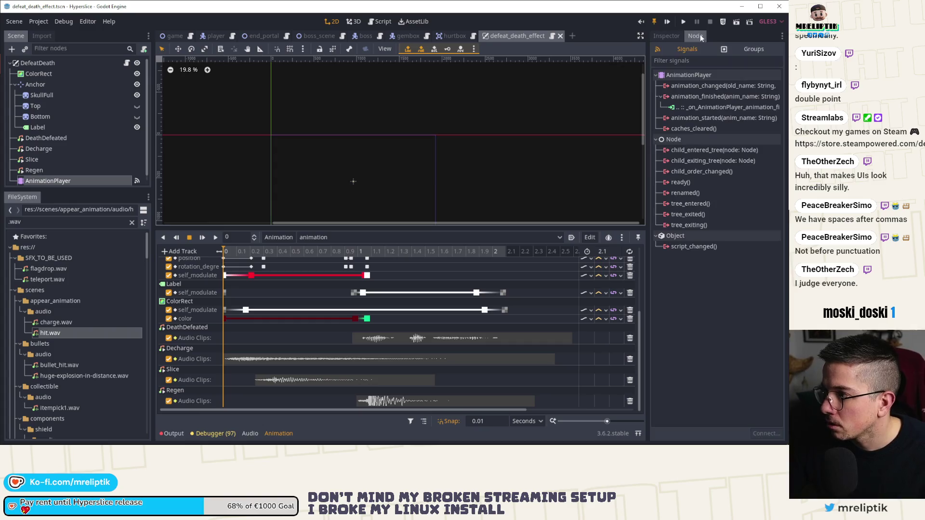
{"action": "double_click", "coordinate": [696, 107]}
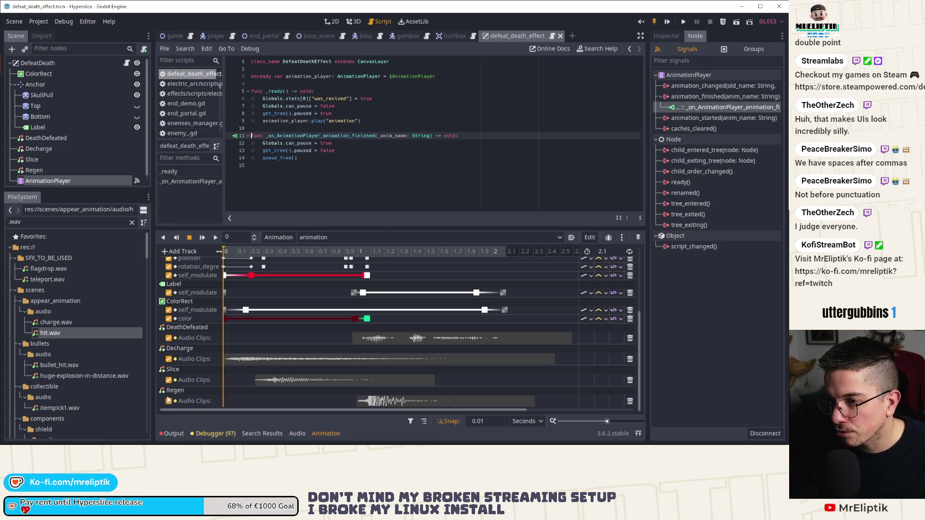
Save defeat_death_effect.tscn and move over to VS Code
{"action": "left_click", "coordinate": [173, 433]}
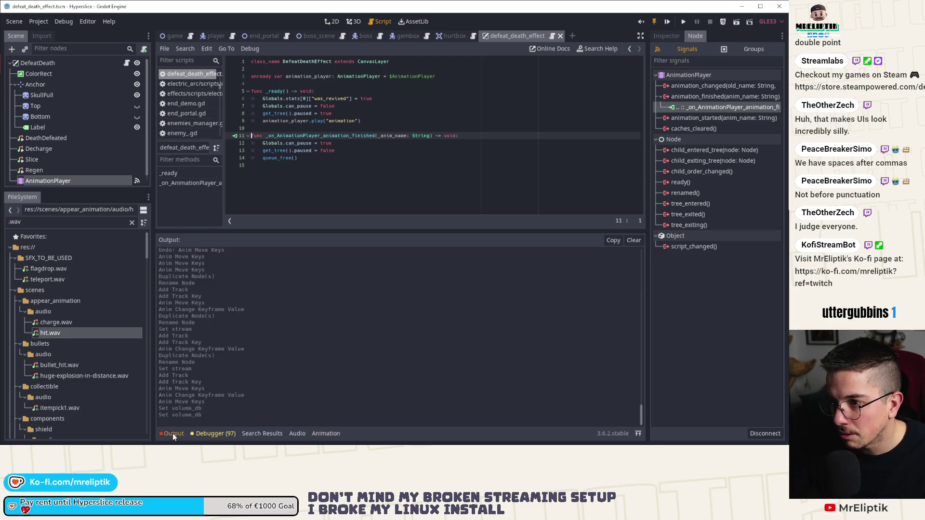
{"action": "left_click", "coordinate": [173, 432]}
{"action": "left_click", "coordinate": [292, 245]}
{"action": "key", "text": "ctrl+s"}
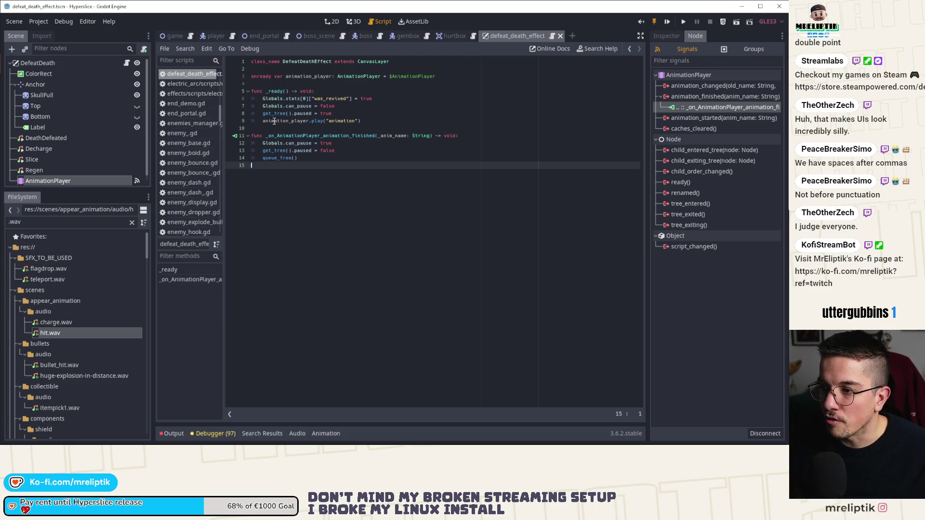
{"action": "mouse_move", "coordinate": [96, 442]}
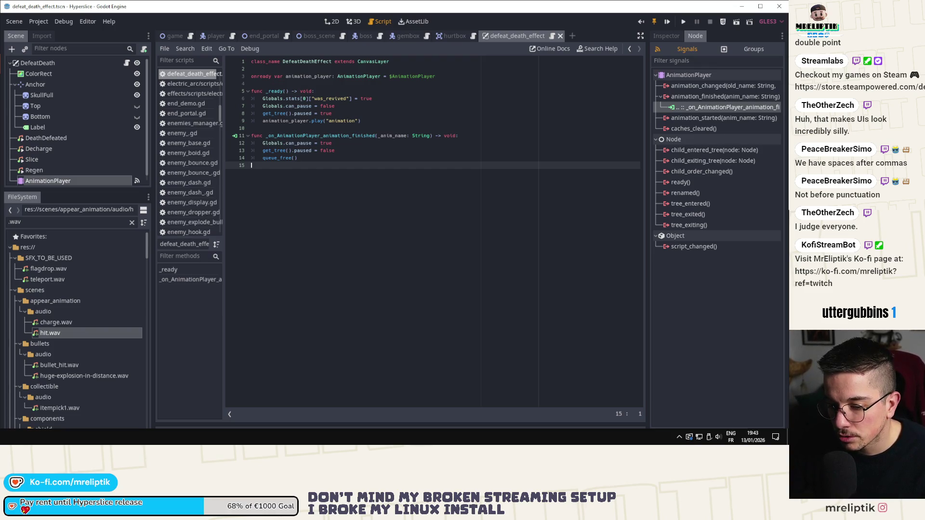
{"action": "left_click", "coordinate": [96, 438]}
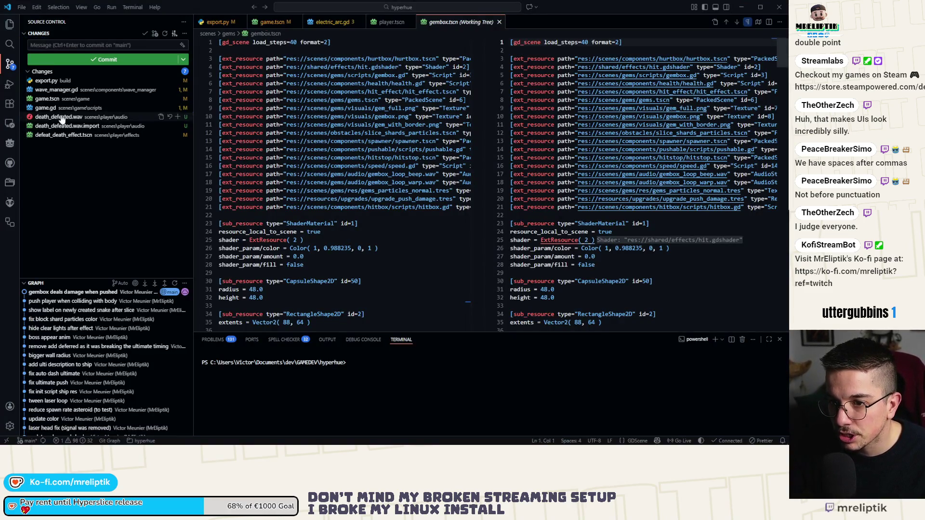
Stage death_defeated.wav, its .import and defeat_death_effect.tscn, committing as 'death defeated juice up'
{"action": "left_click", "coordinate": [61, 117]}
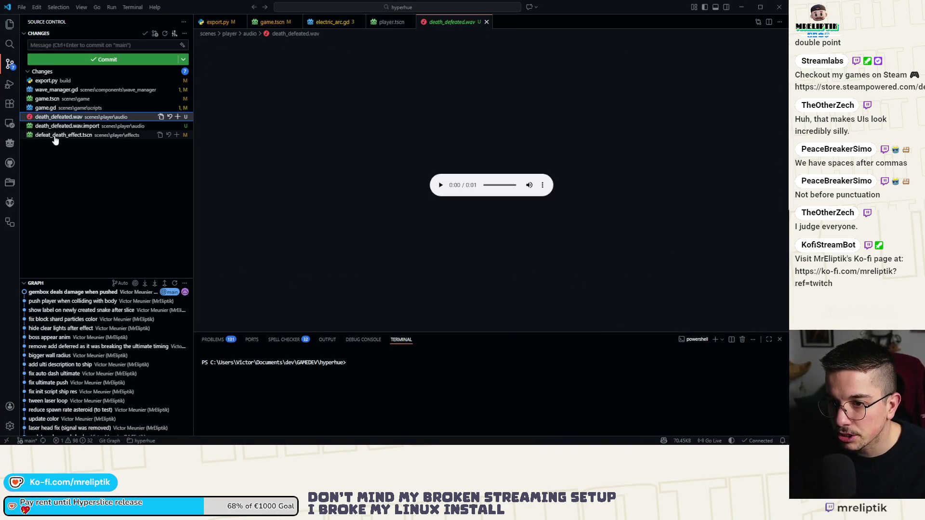
{"action": "left_click", "coordinate": [177, 117]}
{"action": "left_click", "coordinate": [59, 48]}
{"action": "type", "text": "death defe"}
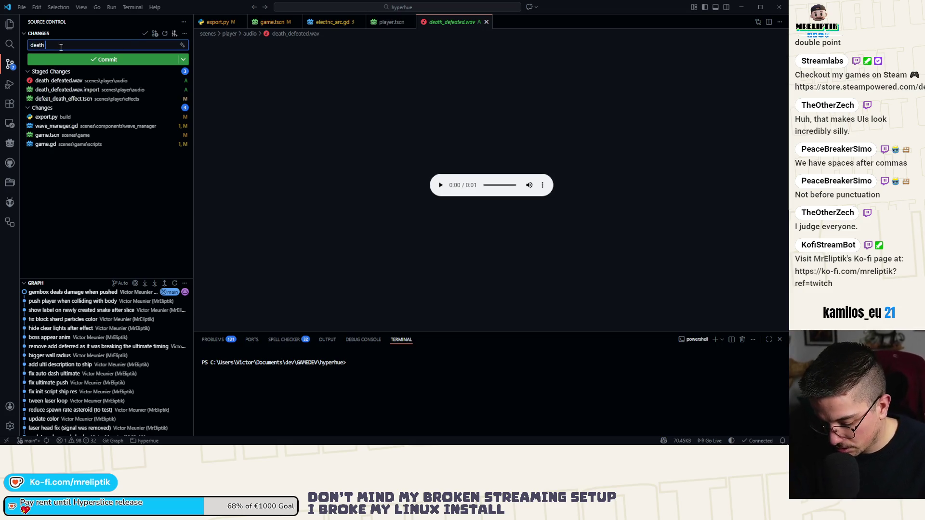
{"action": "type", "text": "ated"}
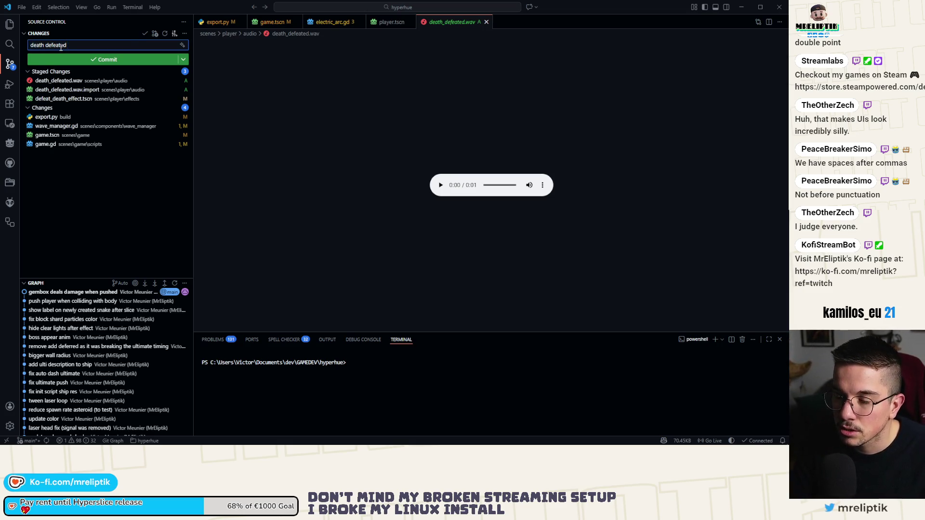
{"action": "type", "text": " juice up"}
{"action": "key", "text": "ctrl+Return"}
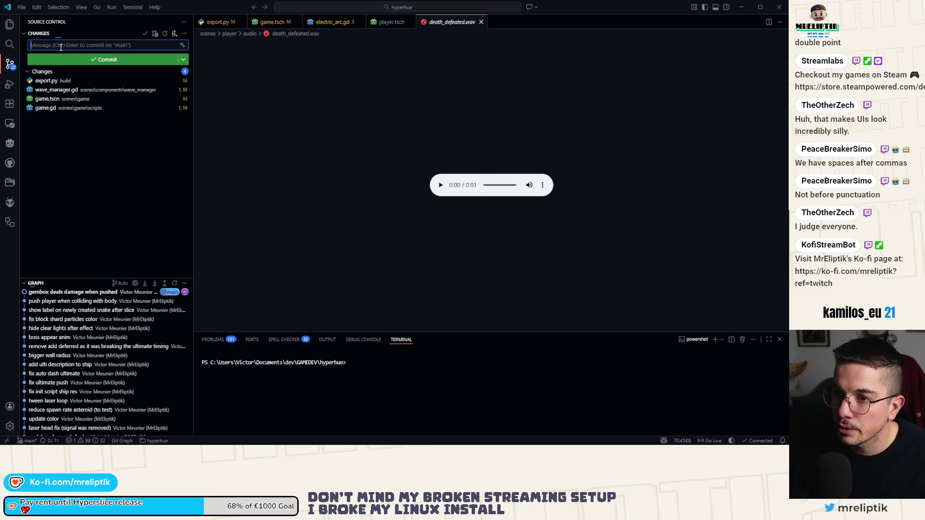
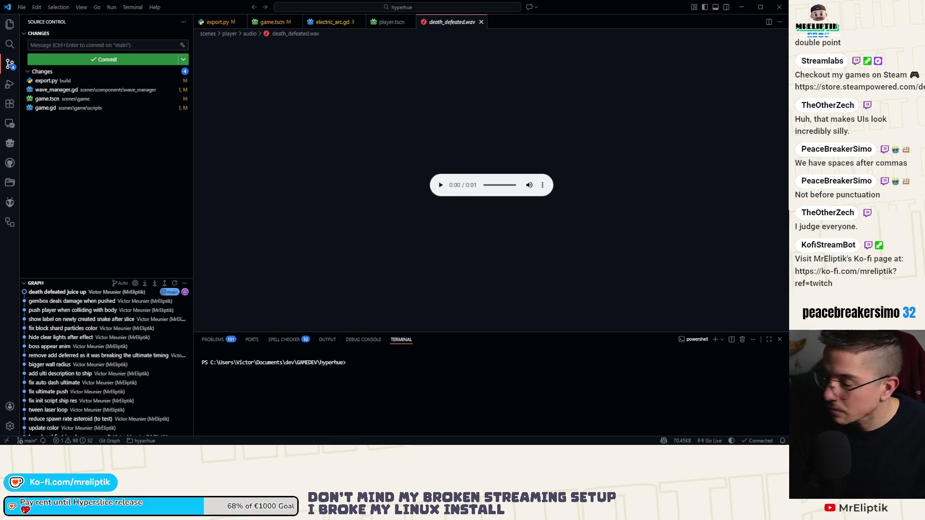
Leave VS Code's Source Control changes view and bring the Godot editor back to the front
{"action": "left_click", "coordinate": [83, 136]}
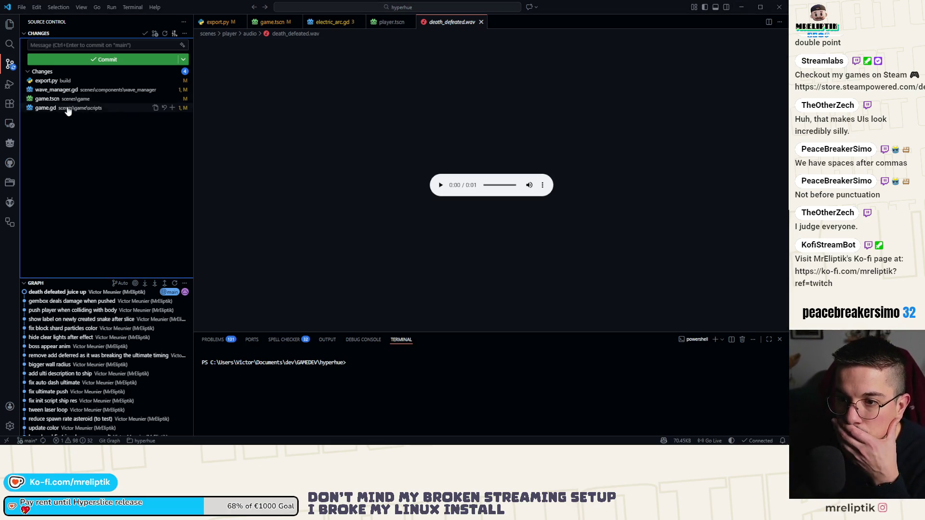
{"action": "left_click", "coordinate": [29, 436]}
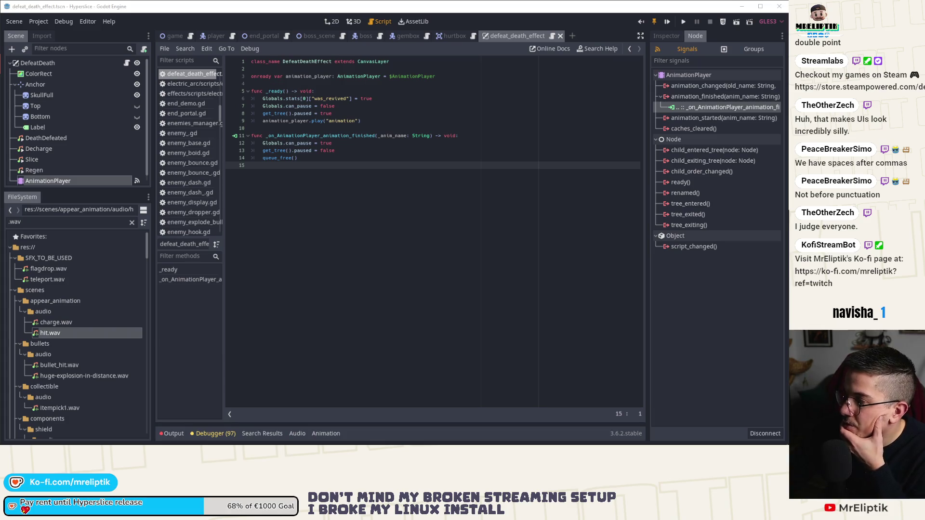
Open the player script and search it for 'damage'
{"action": "left_click", "coordinate": [213, 40]}
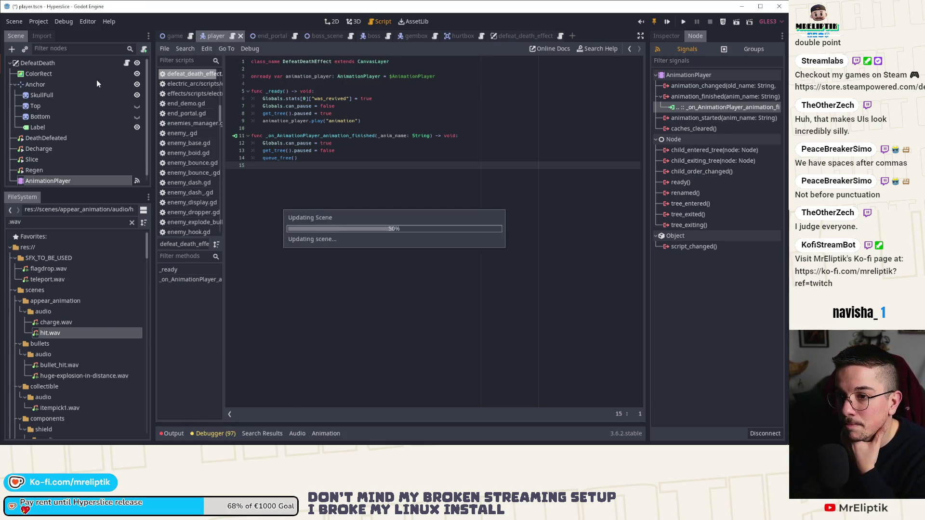
{"action": "left_click", "coordinate": [352, 165]}
{"action": "left_click_drag", "start_coordinate": [319, 406], "coordinate": [232, 408]}
{"action": "key", "text": "ctrl+f"}
{"action": "type", "text": "damage"}
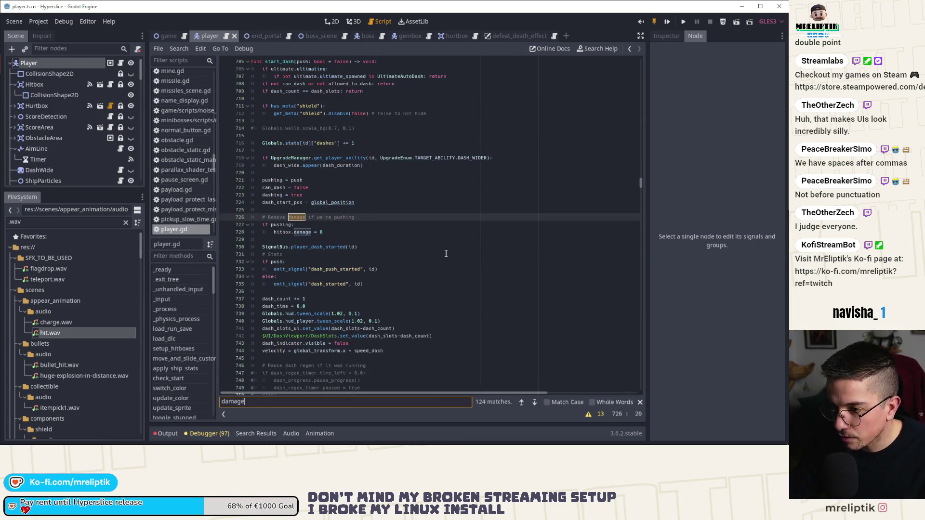
{"action": "double_click", "coordinate": [303, 232]}
Step through every 'hitbox.damage' match, then pick the hitbox_damage variable on line 915
{"action": "key", "text": "ctrl+f"}
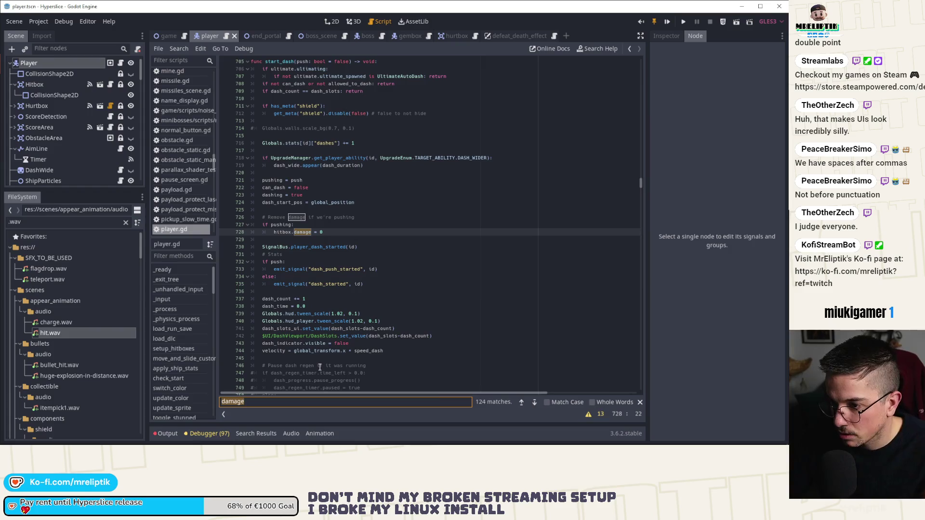
{"action": "type", "text": "hitbo"}
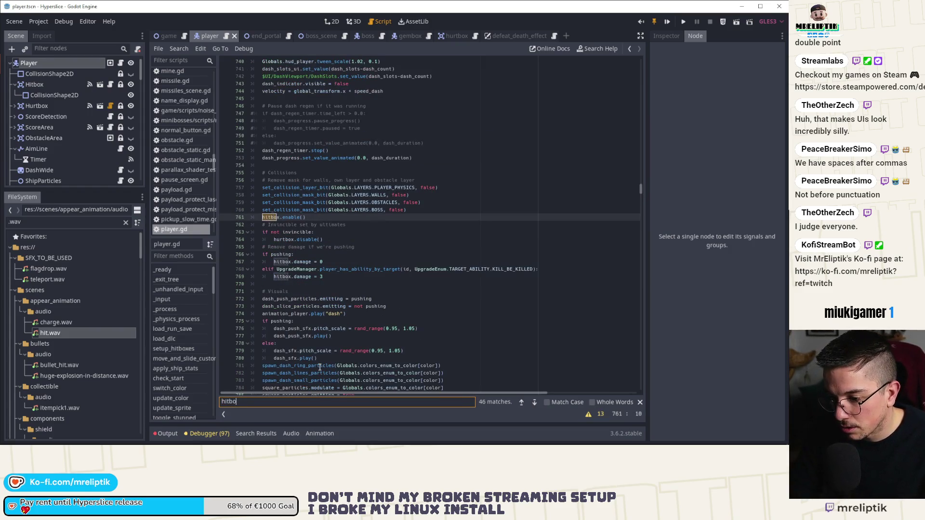
{"action": "type", "text": "x.damage"}
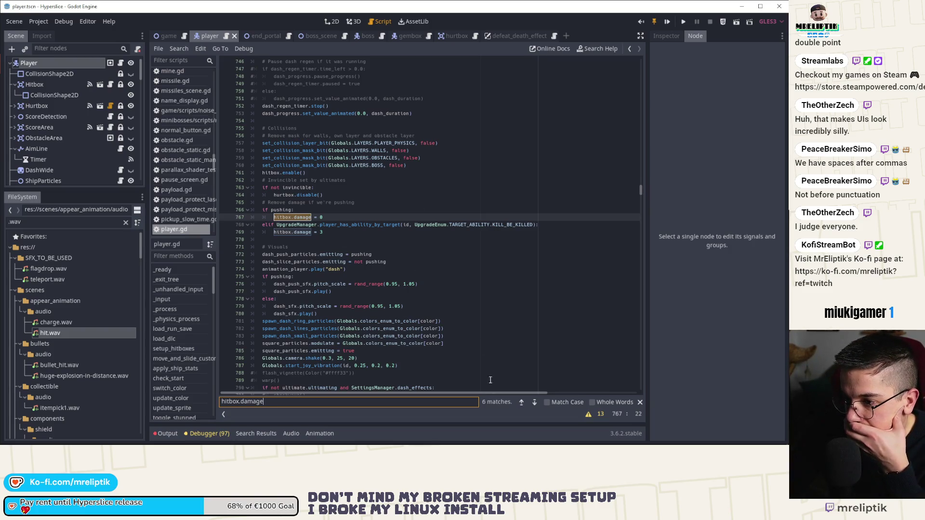
{"action": "left_click", "coordinate": [533, 403]}
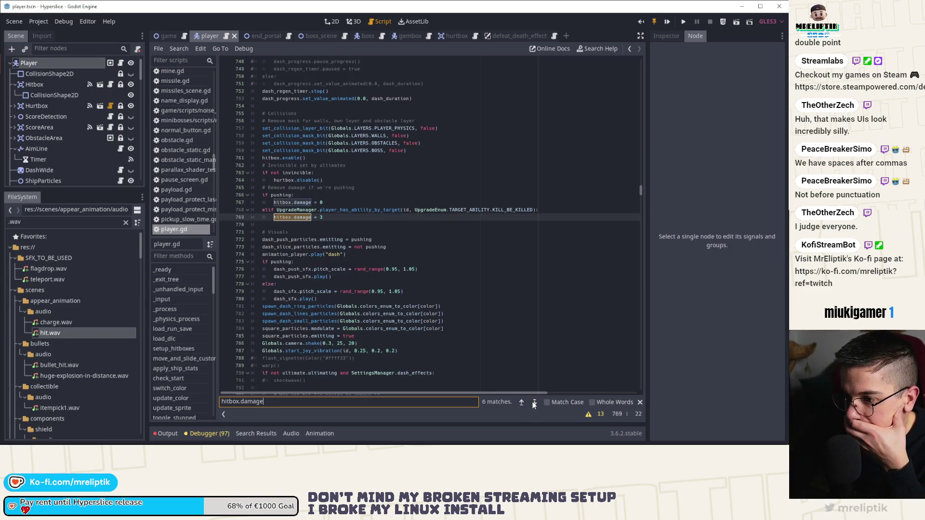
{"action": "left_click", "coordinate": [534, 403]}
{"action": "left_click", "coordinate": [533, 403]}
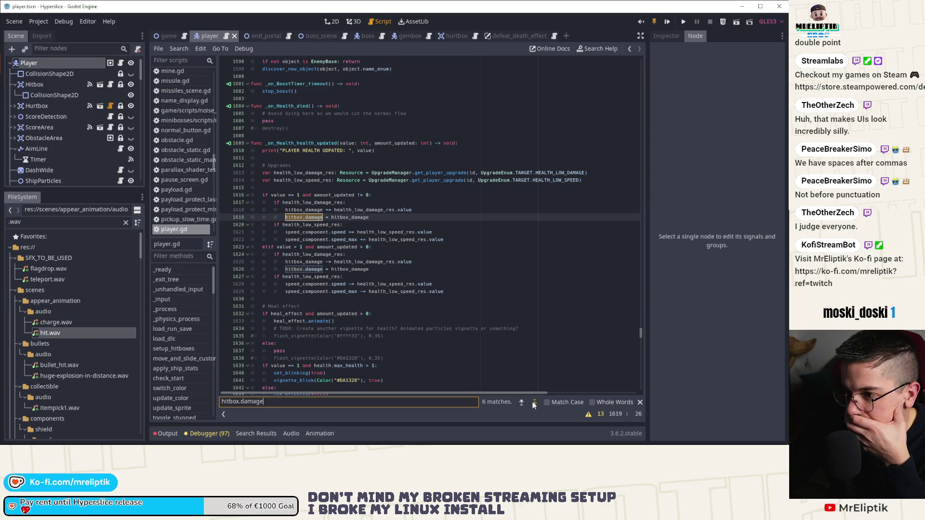
{"action": "left_click", "coordinate": [533, 403]}
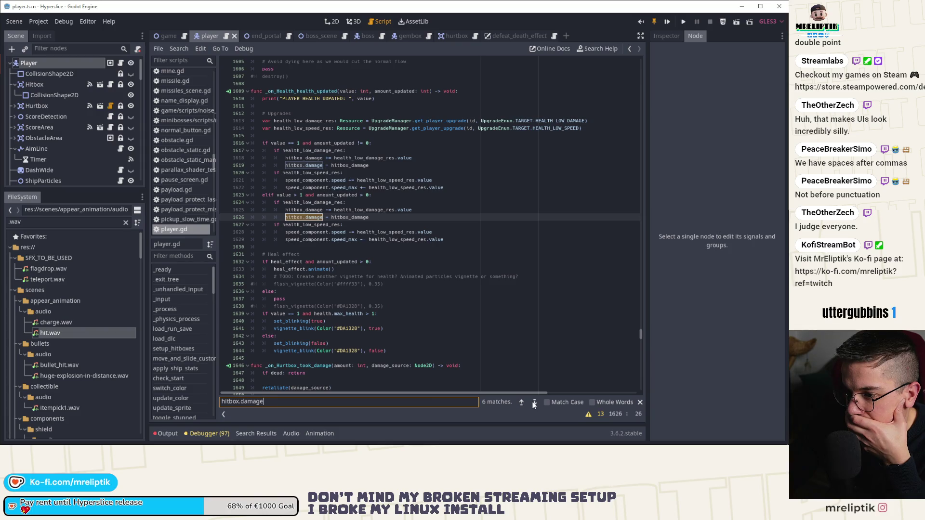
{"action": "left_click", "coordinate": [533, 403]}
{"action": "left_click", "coordinate": [533, 404]}
{"action": "left_click", "coordinate": [534, 403]}
{"action": "left_click", "coordinate": [533, 404]}
{"action": "left_click", "coordinate": [533, 403]}
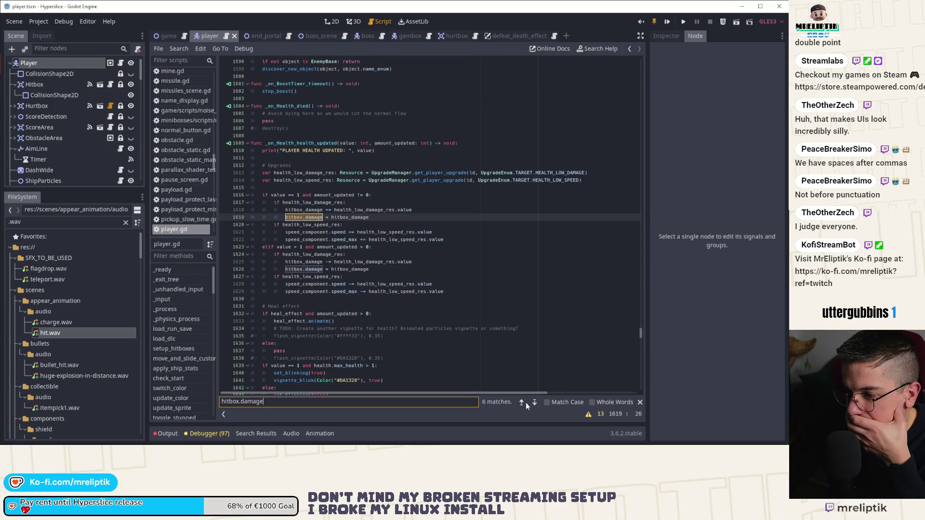
{"action": "left_click", "coordinate": [521, 403]}
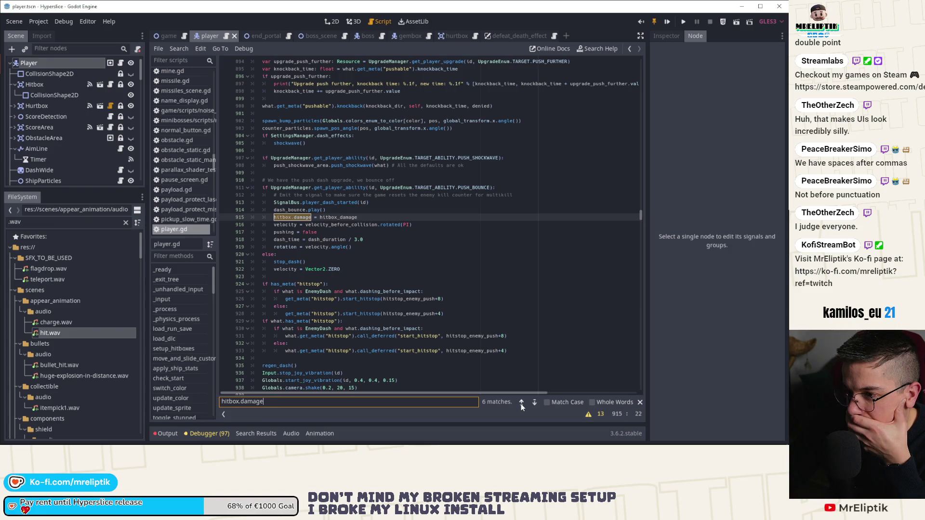
{"action": "left_click", "coordinate": [470, 217]}
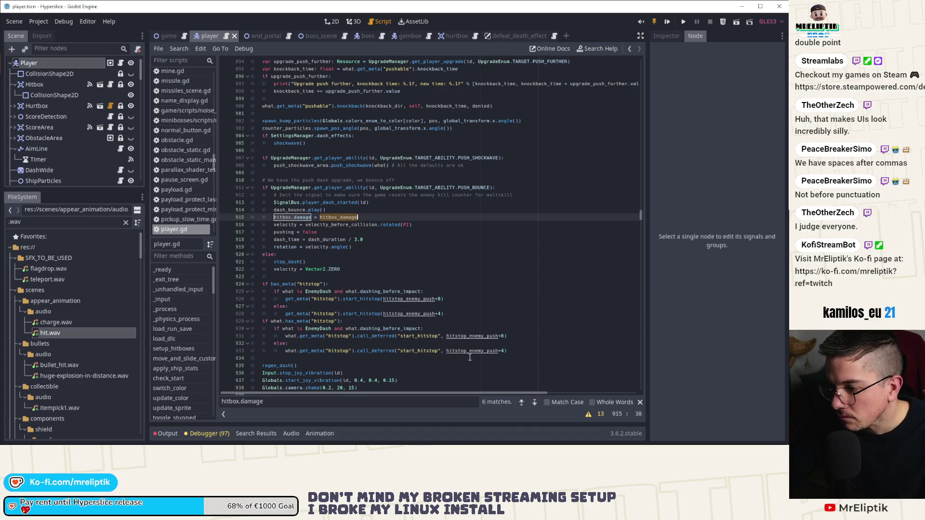
Search for hitbox_damage and cycle back and forth through all 9 matches
{"action": "key", "text": "ctrl+f"}
{"action": "left_click", "coordinate": [521, 403]}
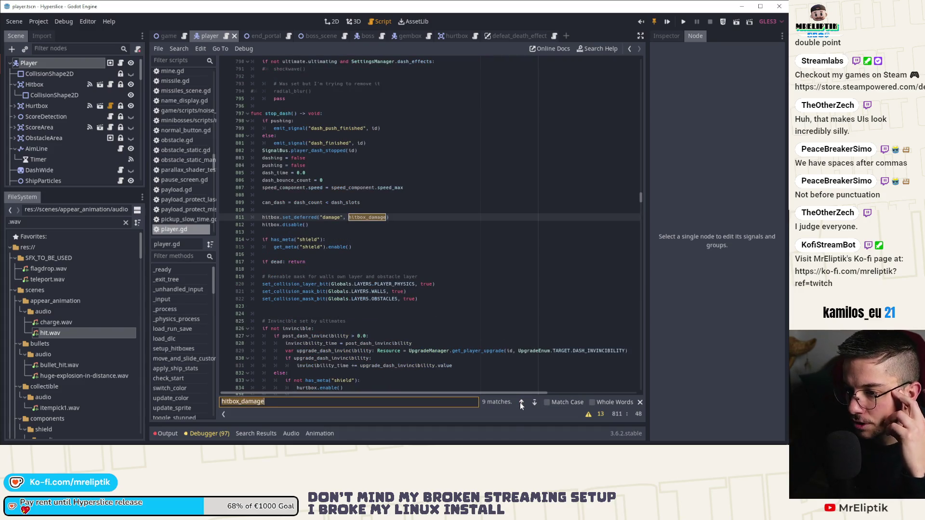
{"action": "left_click", "coordinate": [520, 403]}
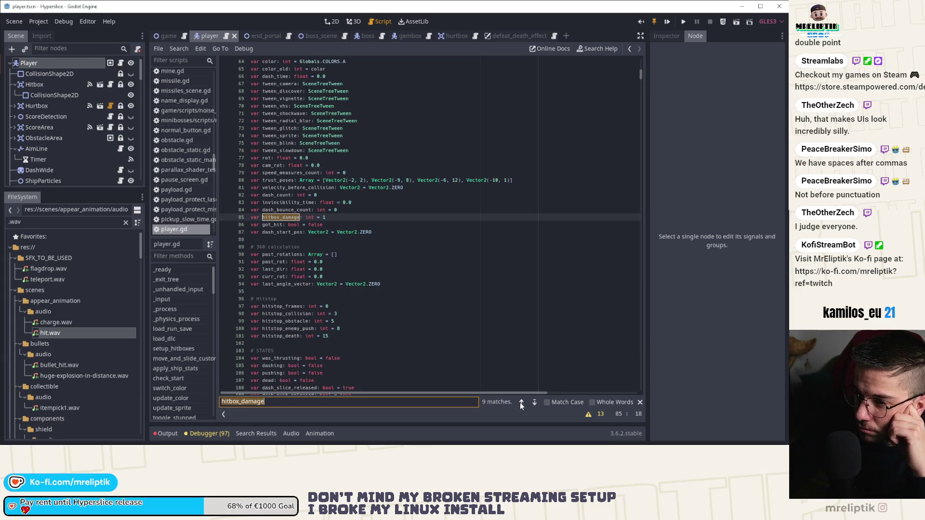
{"action": "left_click", "coordinate": [520, 402]}
{"action": "left_click", "coordinate": [520, 403]}
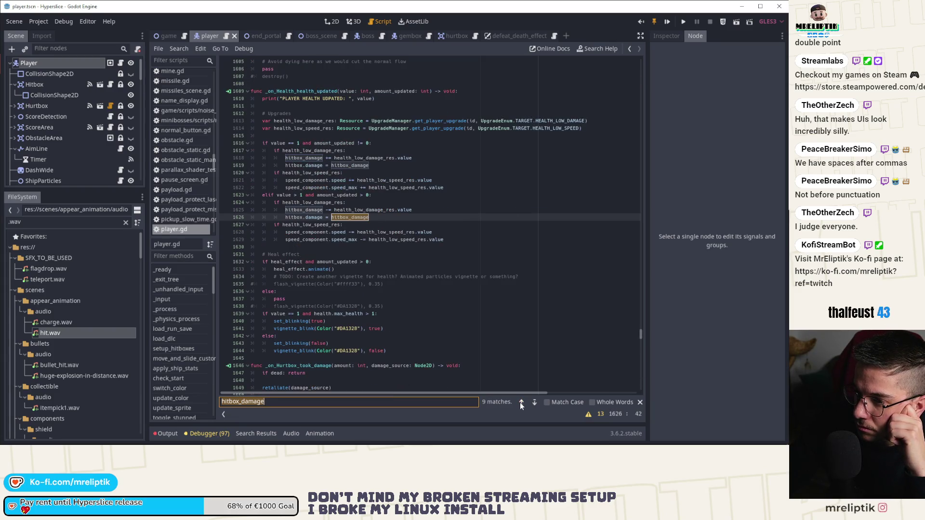
{"action": "left_click", "coordinate": [520, 403]}
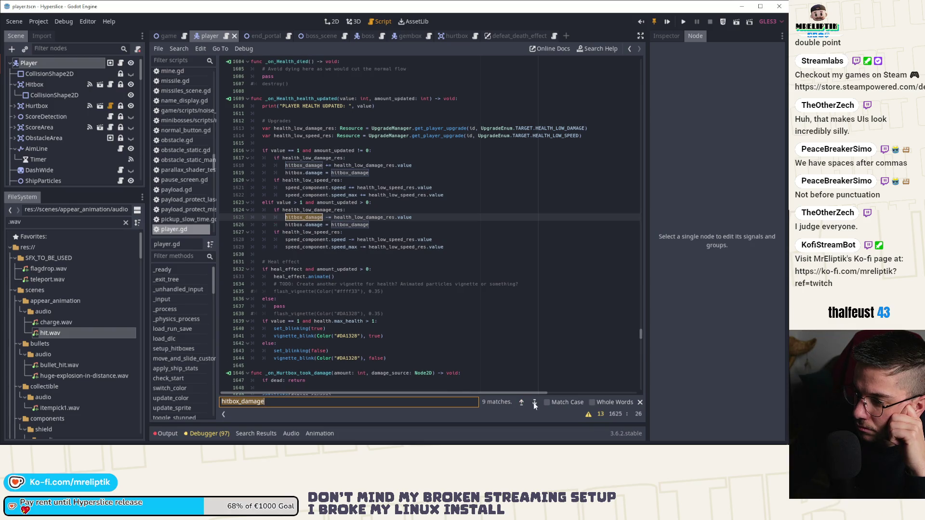
{"action": "left_click", "coordinate": [534, 403]}
{"action": "left_click", "coordinate": [534, 403]}
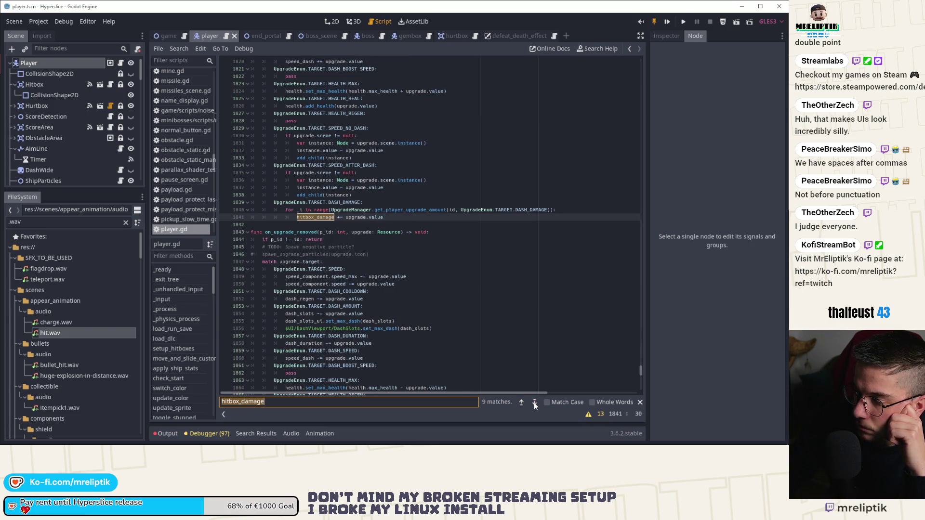
{"action": "left_click", "coordinate": [534, 402]}
{"action": "left_click", "coordinate": [534, 402]}
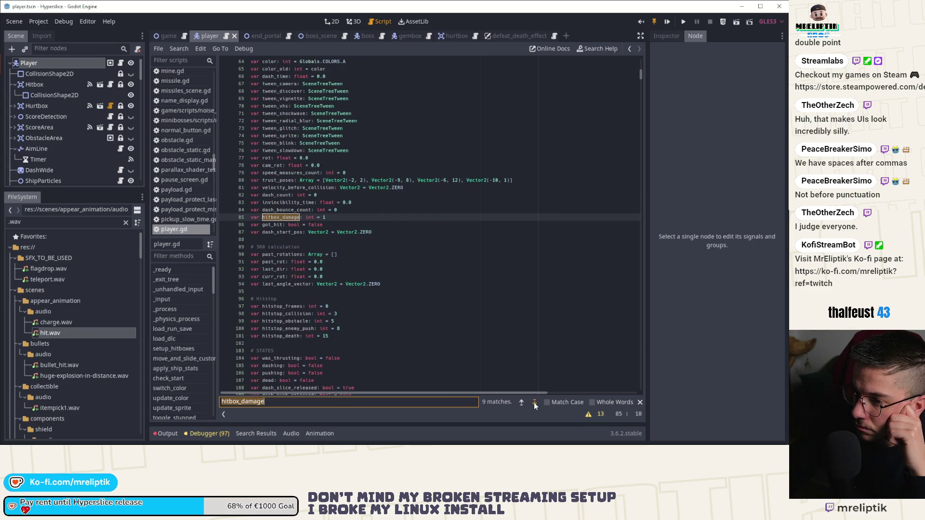
{"action": "left_click", "coordinate": [534, 403]}
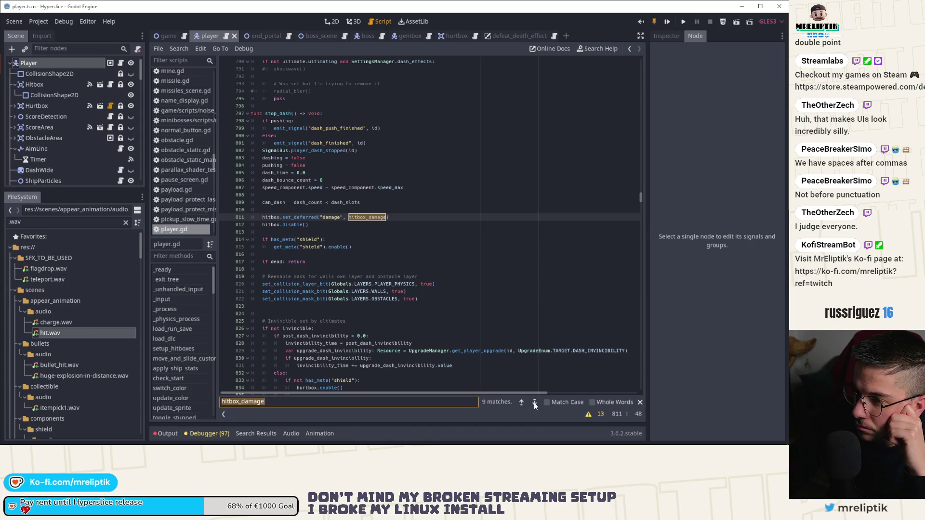
{"action": "left_click", "coordinate": [534, 403]}
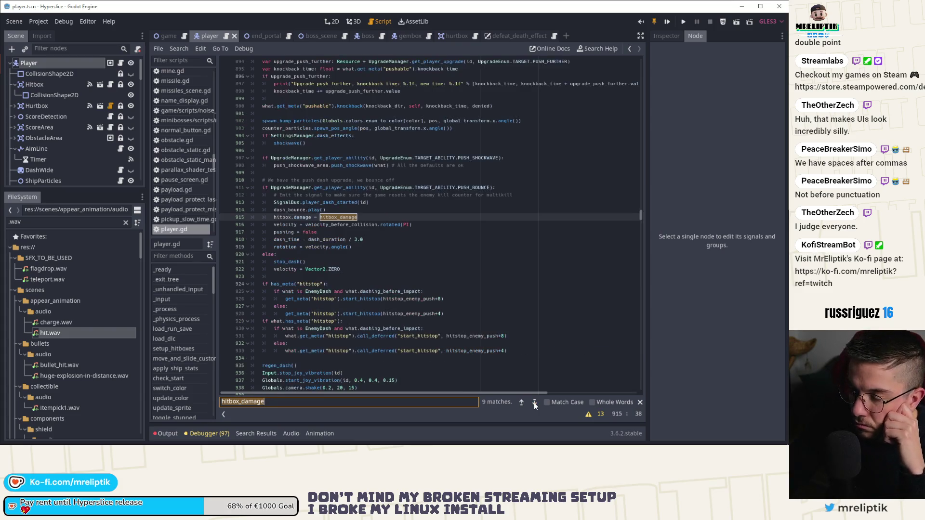
{"action": "left_click", "coordinate": [534, 403]}
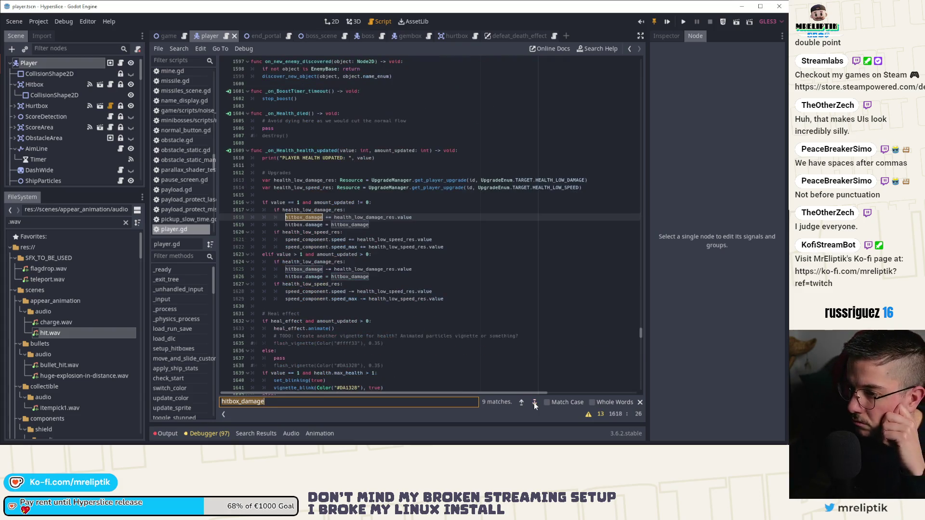
{"action": "left_click", "coordinate": [534, 402]}
{"action": "left_click", "coordinate": [534, 403]}
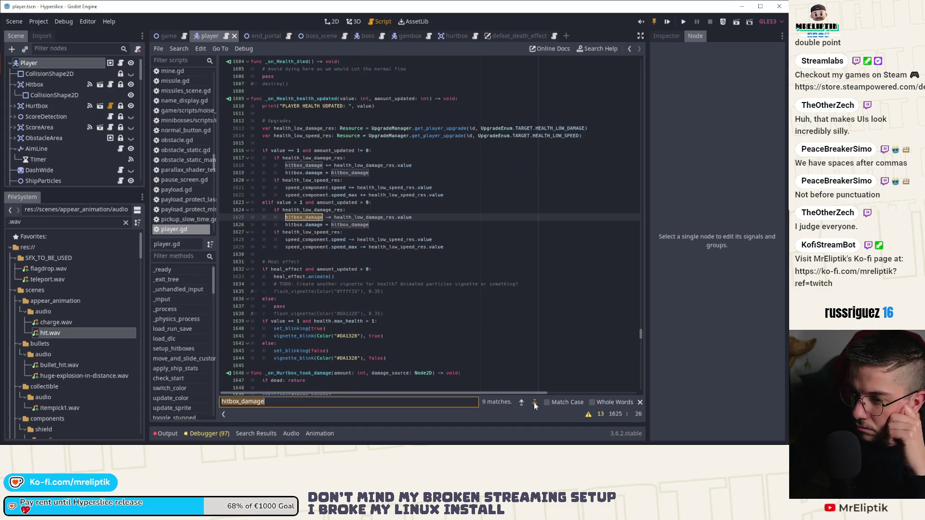
{"action": "left_click", "coordinate": [534, 403]}
{"action": "left_click", "coordinate": [534, 402]}
{"action": "left_click", "coordinate": [534, 403]}
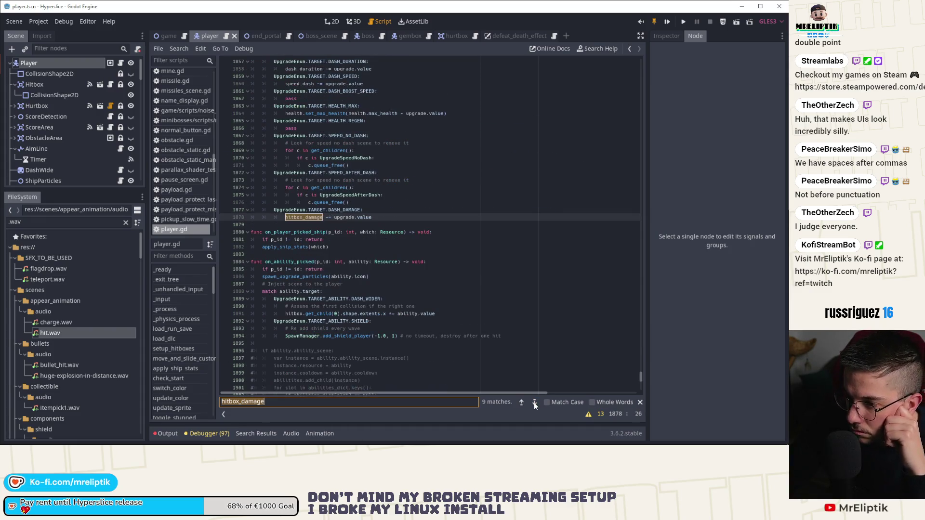
{"action": "left_click", "coordinate": [534, 403]}
{"action": "left_click", "coordinate": [534, 402]}
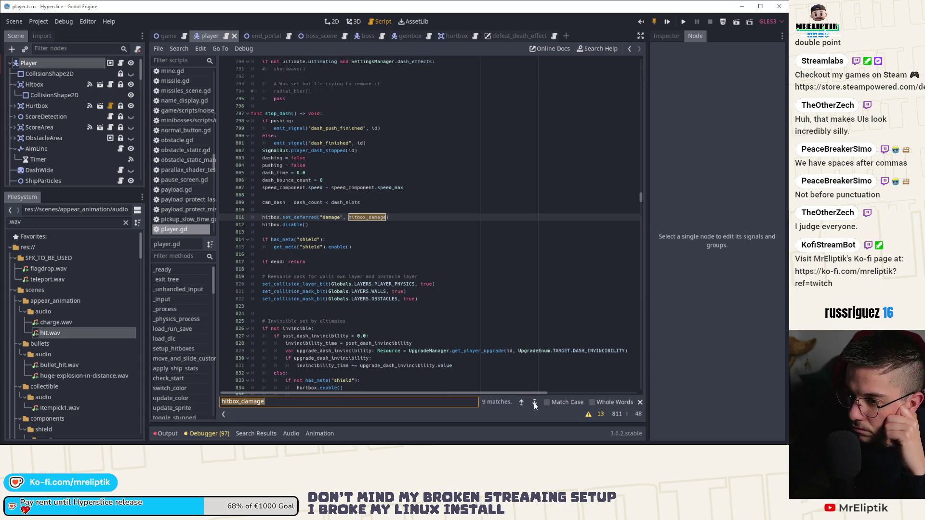
{"action": "left_click", "coordinate": [534, 402]}
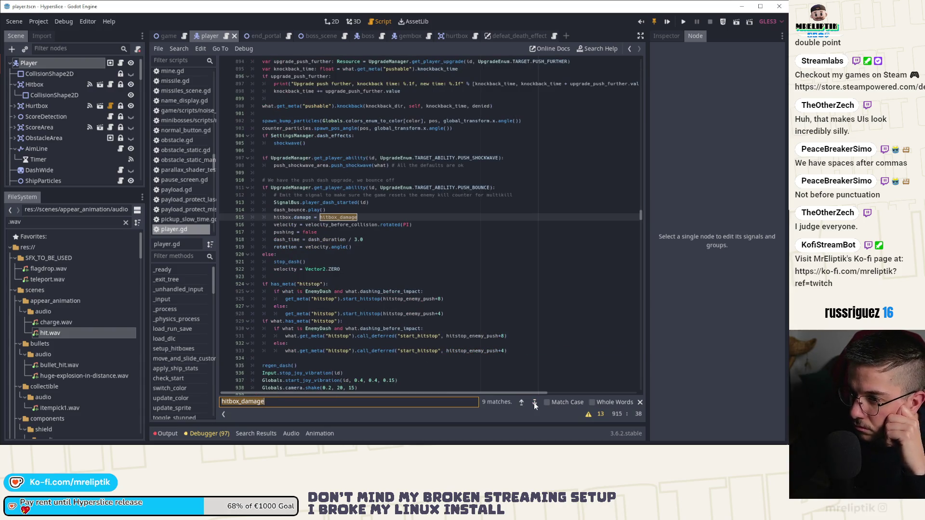
{"action": "left_click", "coordinate": [534, 403]}
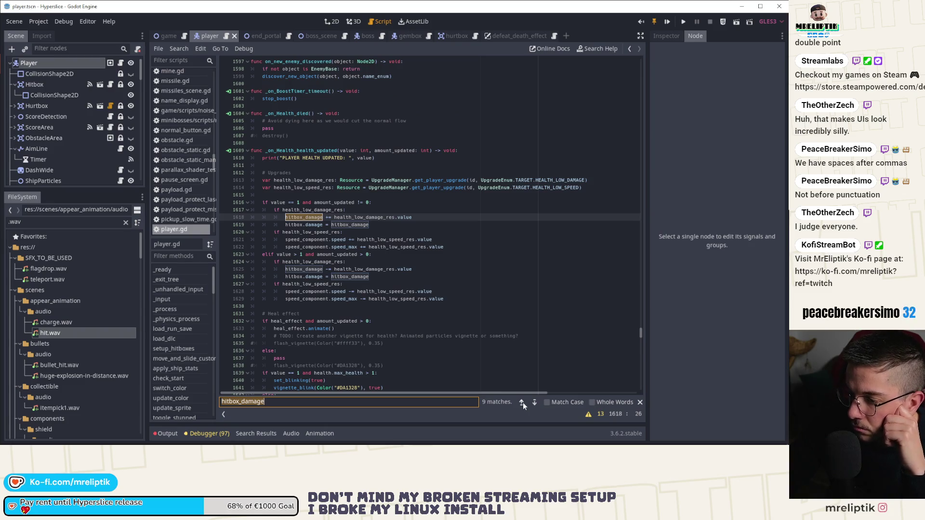
{"action": "left_click", "coordinate": [522, 403]}
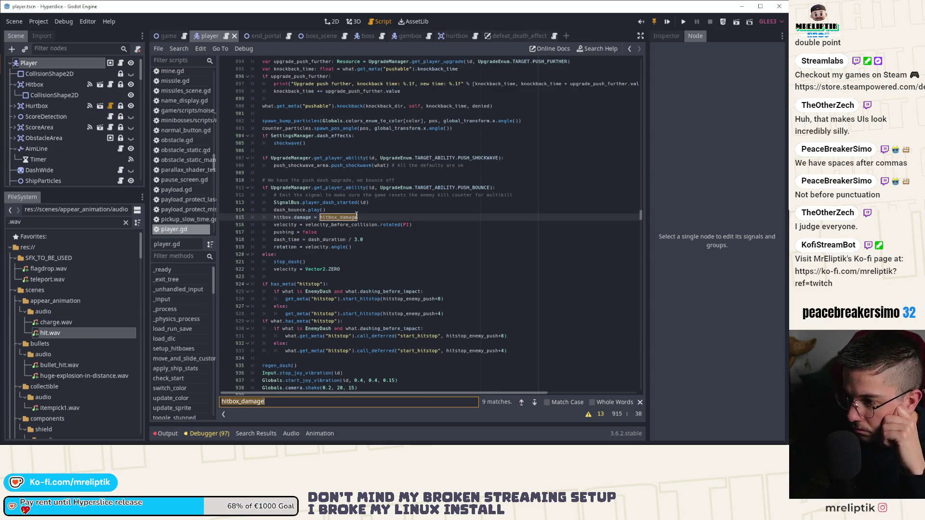
Return to the hitbox.damage code on line 915, then jump to the apply_ship_stats function
{"action": "left_click", "coordinate": [356, 216]}
{"action": "left_click", "coordinate": [295, 216]}
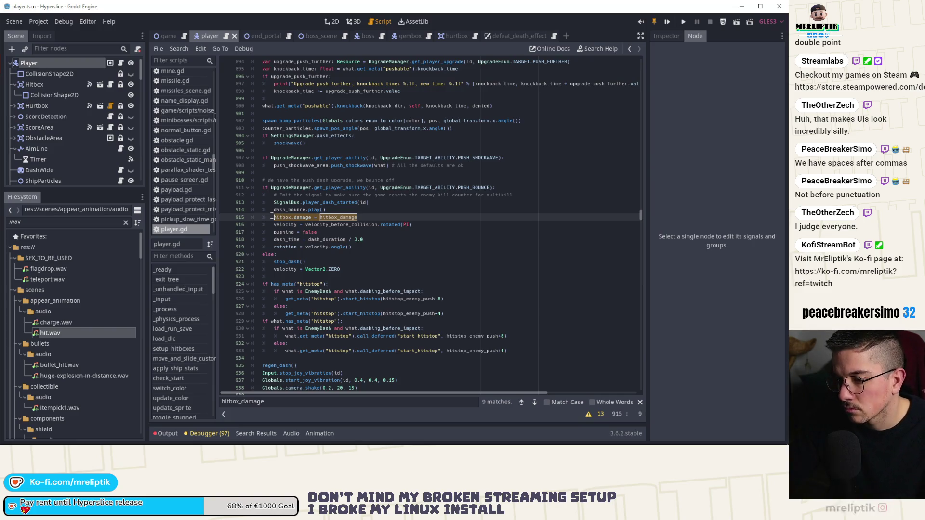
{"action": "left_click", "coordinate": [186, 369]}
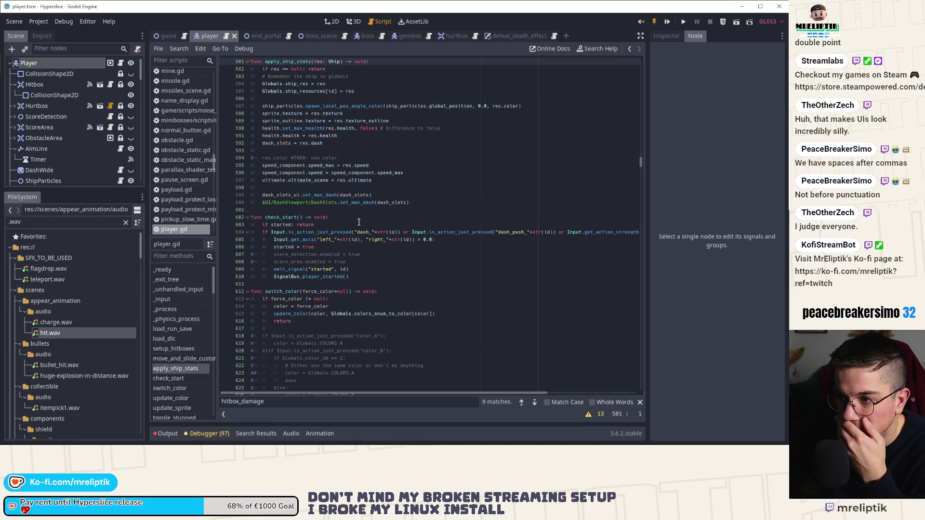
Add 'hitbox_damage = res.damage' and 'hitbox.damage = hitbox_damage' at the end of apply_ship_stats
{"action": "left_click", "coordinate": [321, 98]}
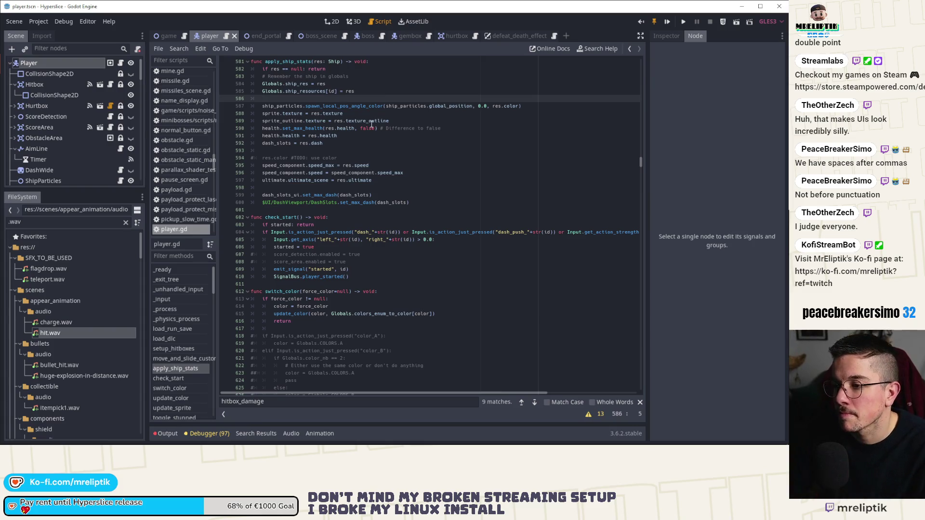
{"action": "key", "text": "Down"}
{"action": "key", "text": "Down"}
{"action": "key", "text": "Down"}
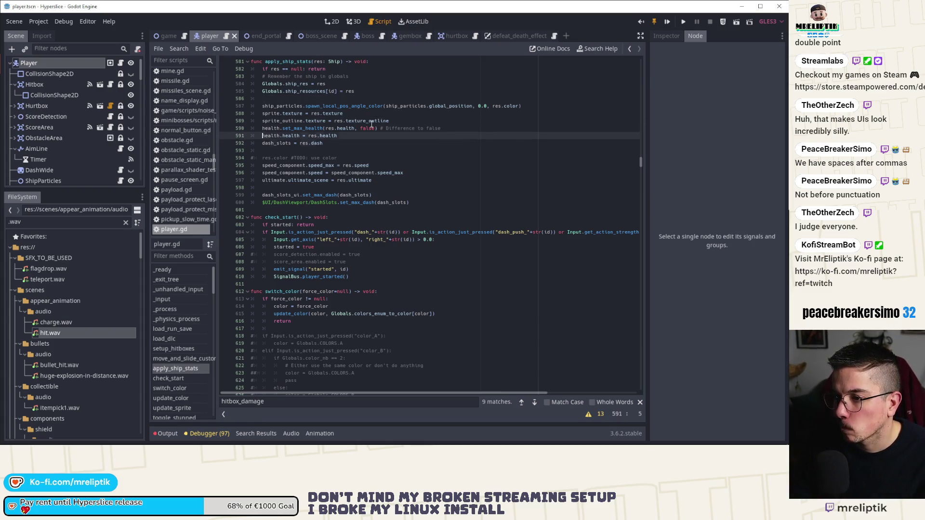
{"action": "key", "text": "Return"}
{"action": "key", "text": "Return"}
{"action": "key", "text": "Up"}
{"action": "key", "text": "Up"}
{"action": "type", "text": "hitbox.damage = hitbox_damage"}
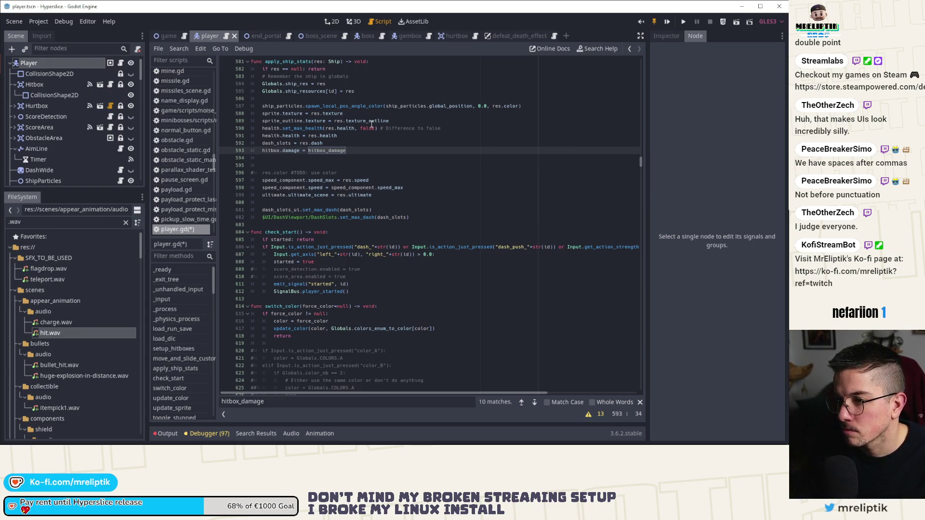
{"action": "key", "text": "Up"}
{"action": "key", "text": "End"}
{"action": "key", "text": "Return"}
{"action": "type", "text": "hitbo"}
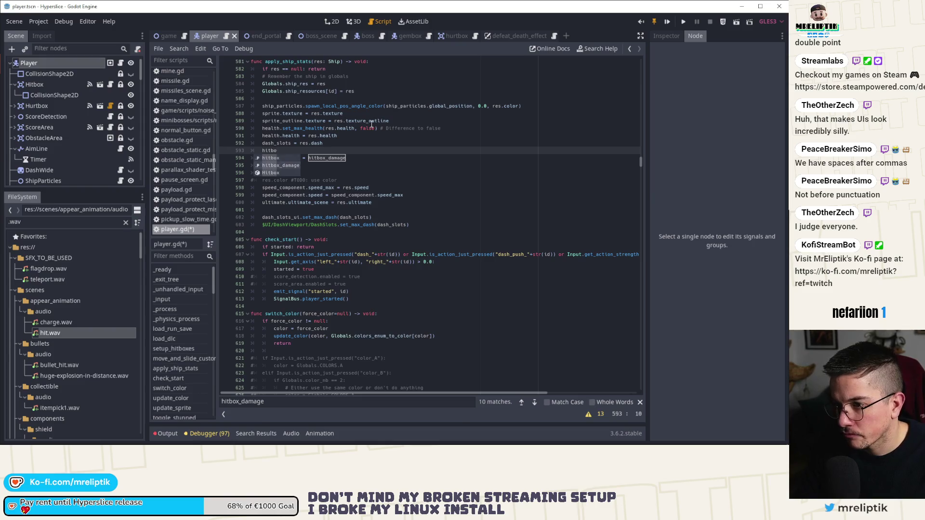
{"action": "key", "text": "Down"}
{"action": "key", "text": "Return"}
{"action": "type", "text": "res.damage"}
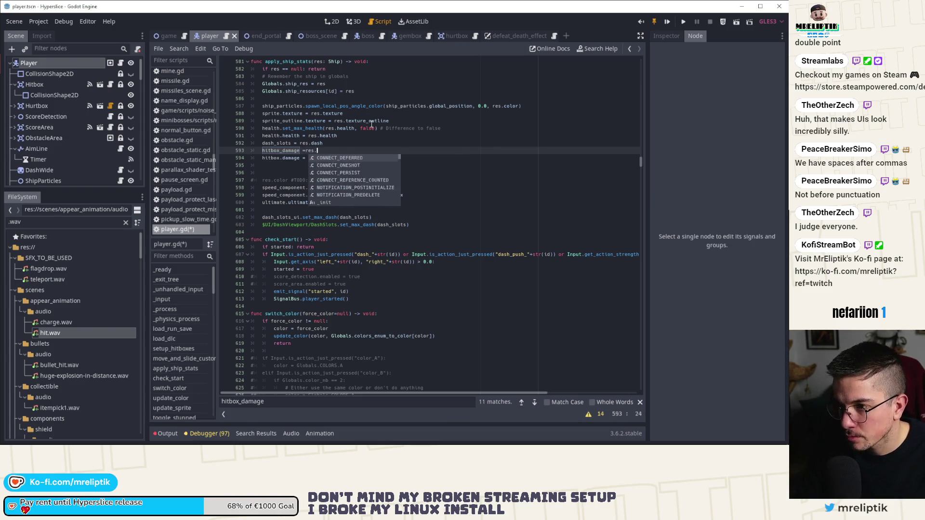
{"action": "key", "text": "ctrl+Left"}
{"action": "key", "text": "ctrl+Left"}
Save player.gd, remove the leftover blank line, and run the game
{"action": "key", "text": "ctrl+s"}
{"action": "left_click", "coordinate": [288, 167]}
{"action": "key", "text": "BackSpace"}
{"action": "key", "text": "BackSpace"}
{"action": "key", "text": "Escape"}
{"action": "key", "text": "Up"}
{"action": "left_click", "coordinate": [667, 21]}
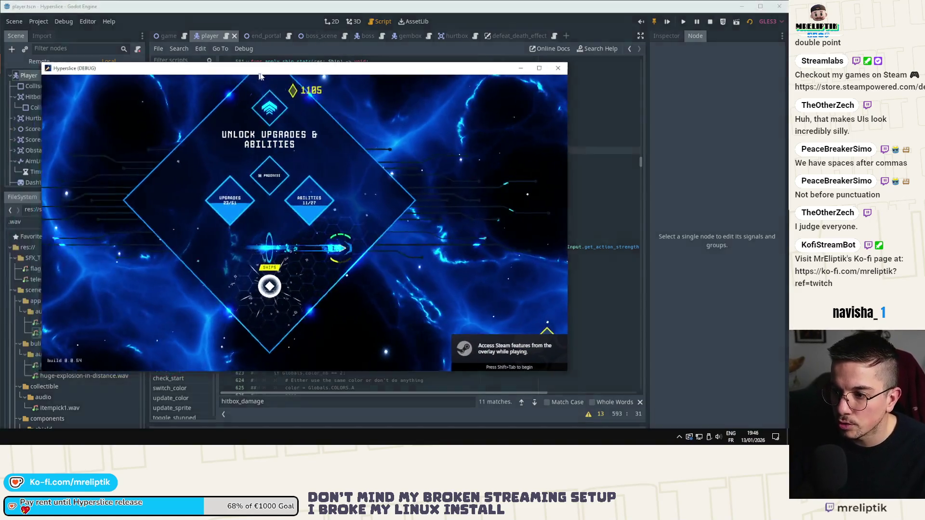
Maximize the game window, dash and slash through wave 8, then pause and restart the run
{"action": "double_click", "coordinate": [259, 75]}
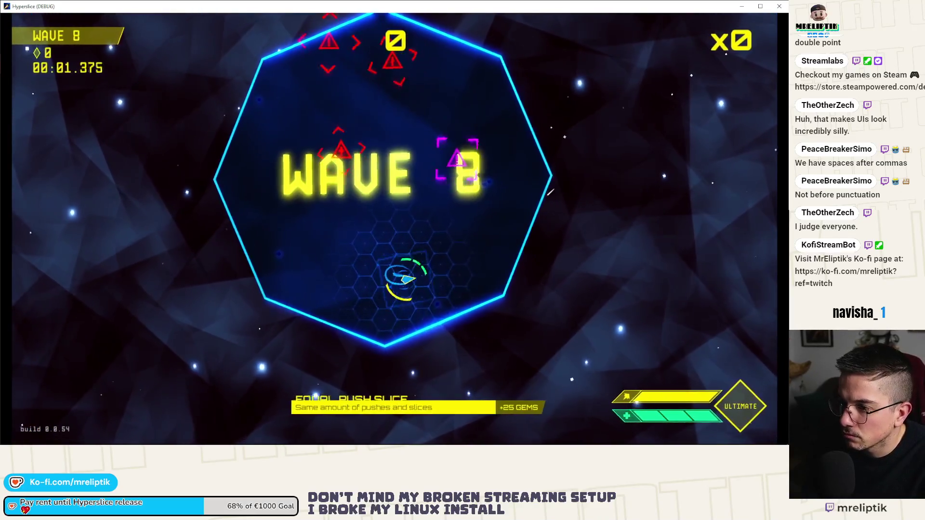
{"action": "left_click", "coordinate": [550, 192]}
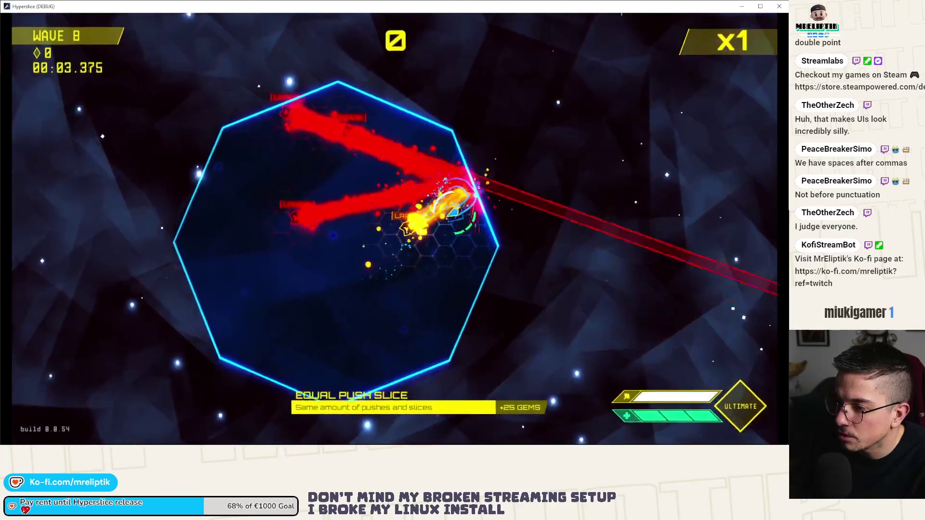
{"action": "left_click", "coordinate": [333, 198]}
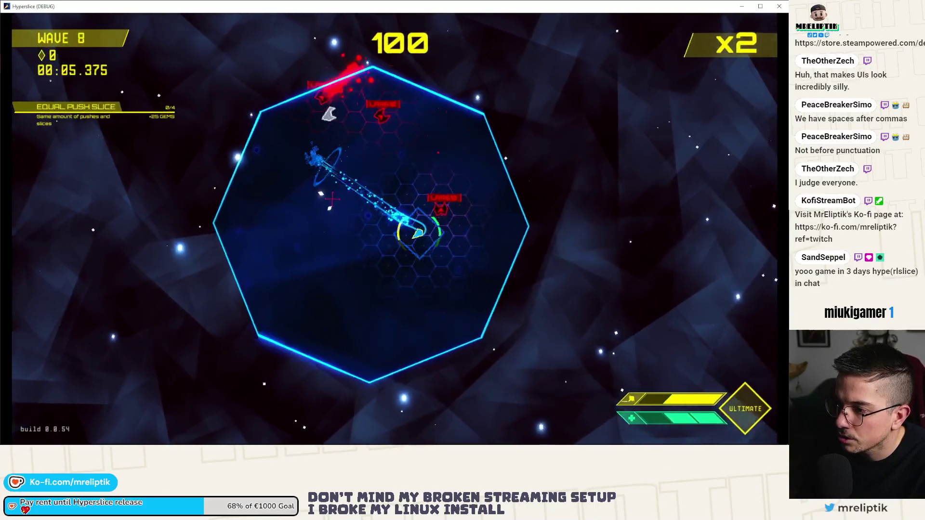
{"action": "key", "text": "Escape"}
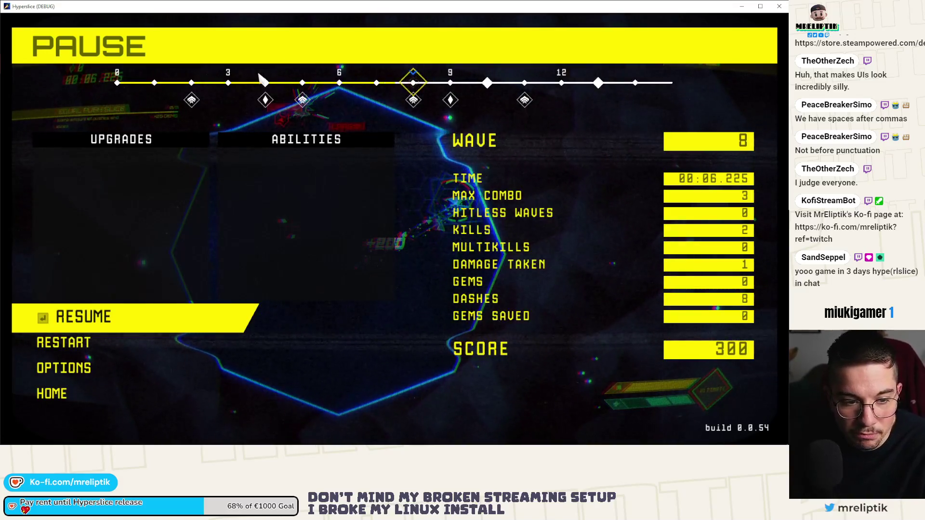
{"action": "key", "text": "Return"}
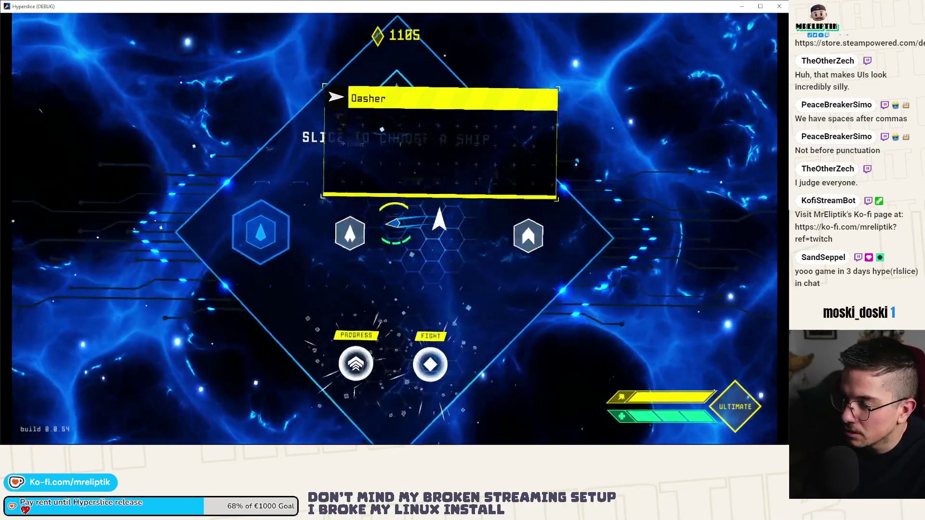
Pick the Crazy ship, slice FIGHT to start, then close the game window
{"action": "key", "text": "space"}
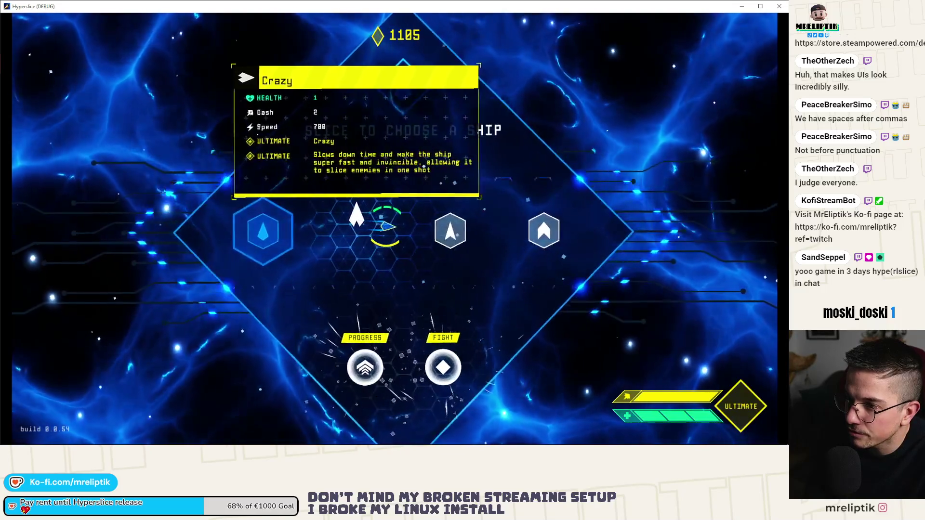
{"action": "key", "text": "space"}
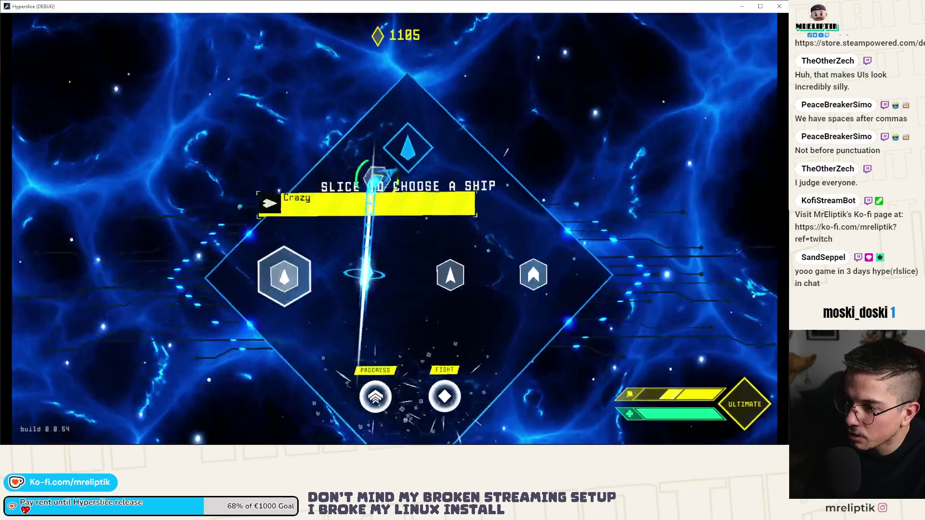
{"action": "key", "text": "space"}
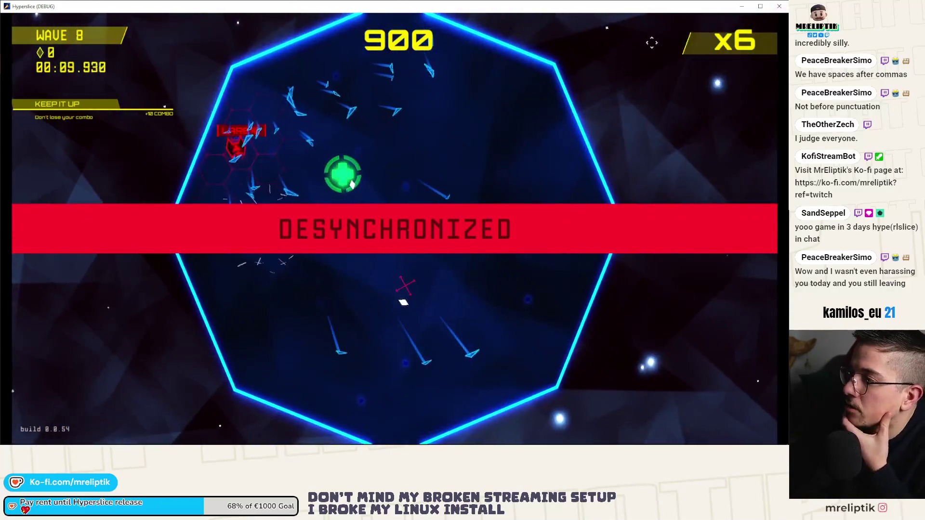
{"action": "left_click", "coordinate": [778, 7]}
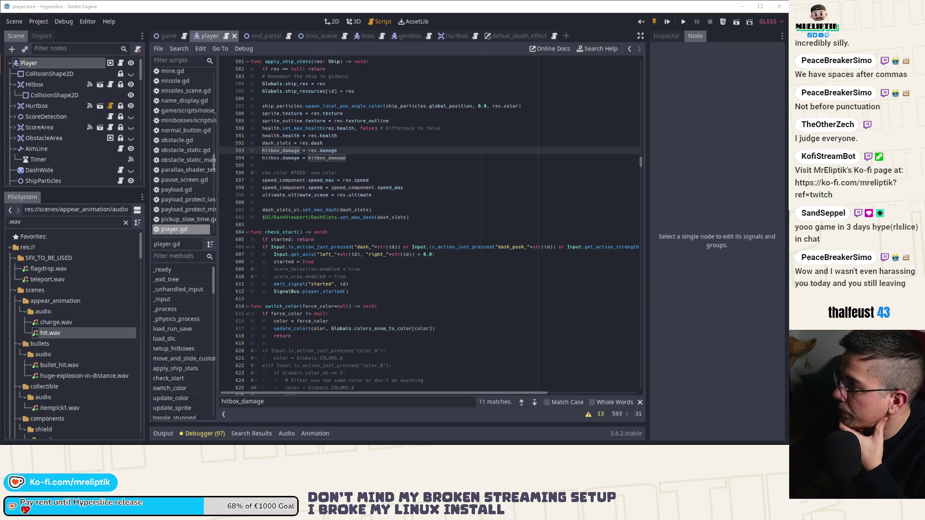
Stage player.gd in VS Code, commit it as "use damage from ship's res", and return to Godot
{"action": "key", "text": "alt+Tab"}
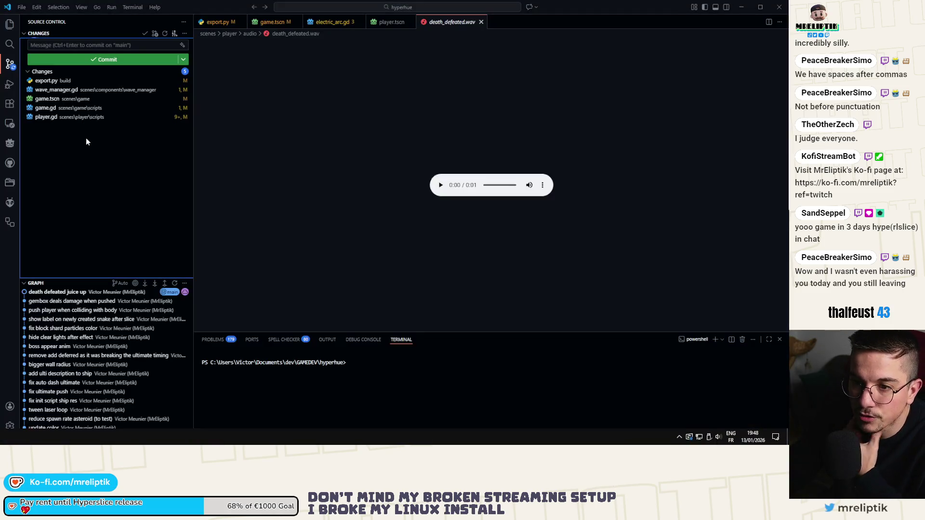
{"action": "left_click", "coordinate": [53, 117]}
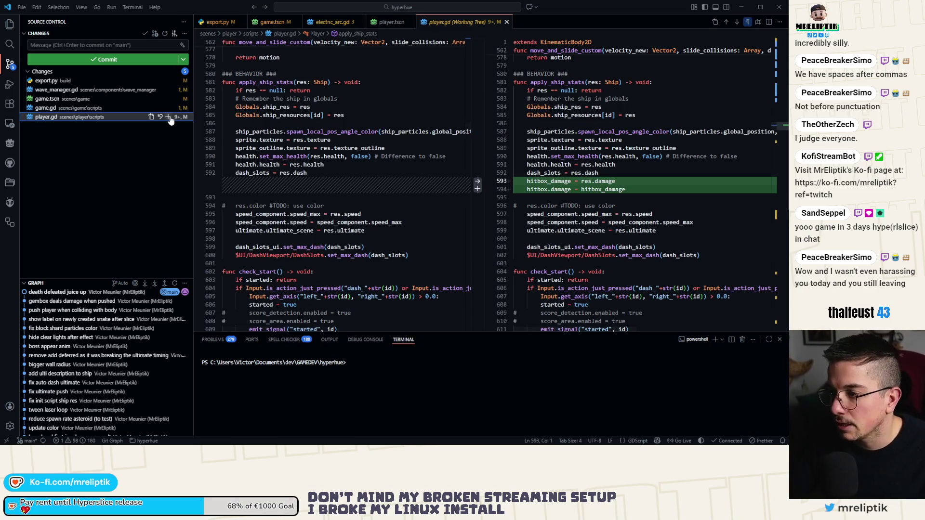
{"action": "left_click", "coordinate": [168, 117]}
{"action": "left_click", "coordinate": [78, 45]}
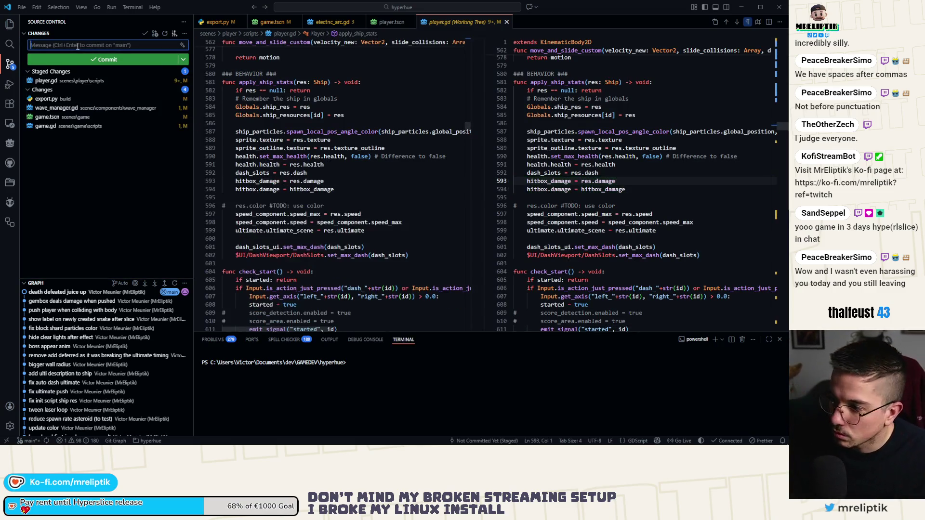
{"action": "type", "text": "use damage from ship's re"}
{"action": "key", "text": "ctrl+Return"}
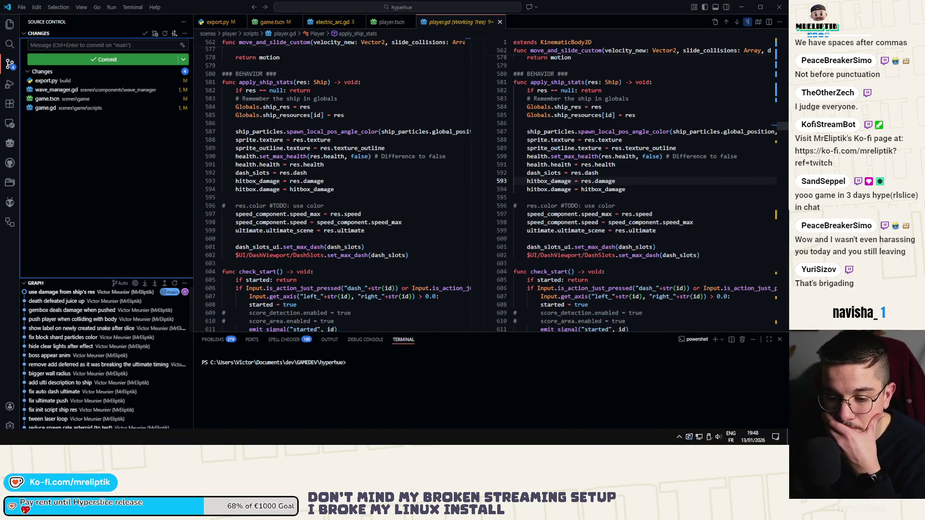
{"action": "key", "text": "alt+Tab"}
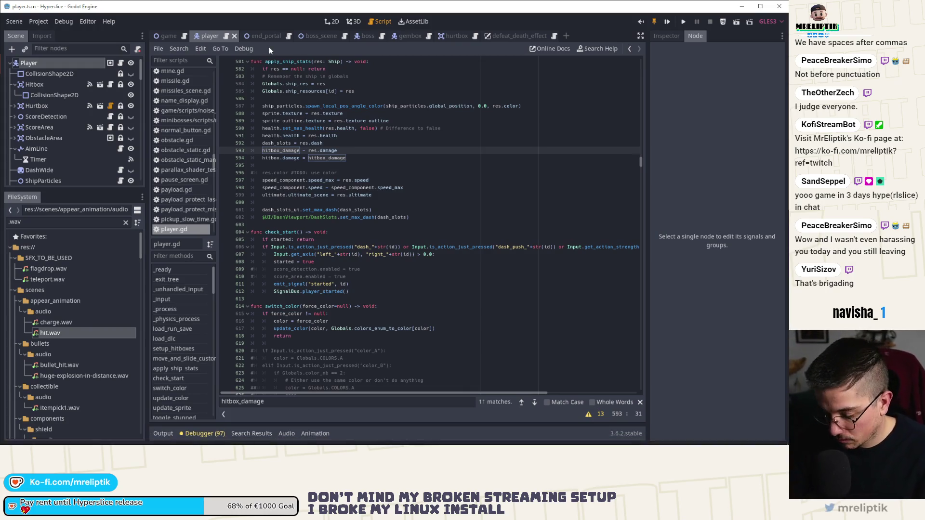
Open ship.tscn through the quick scene search for 'ship'
{"action": "key", "text": "ctrl+shift+o"}
{"action": "type", "text": "ship"}
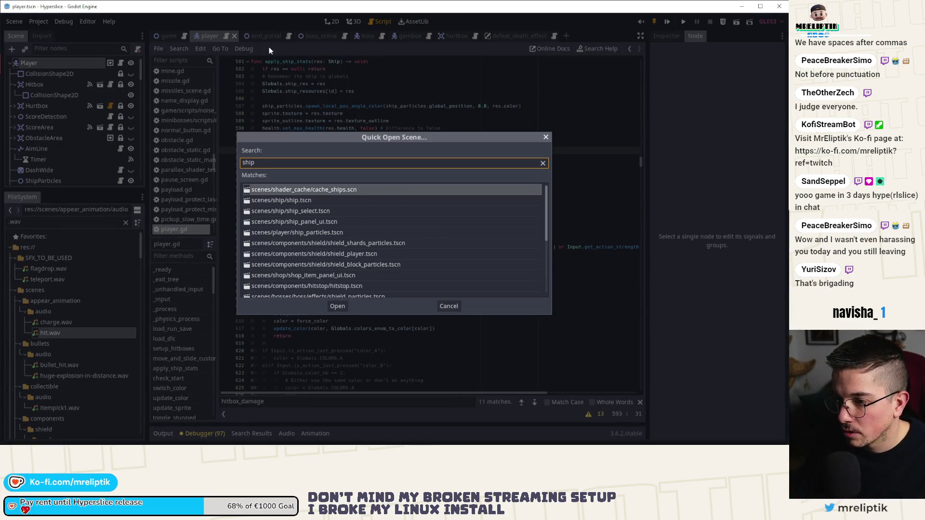
{"action": "key", "text": "Down"}
{"action": "key", "text": "Return"}
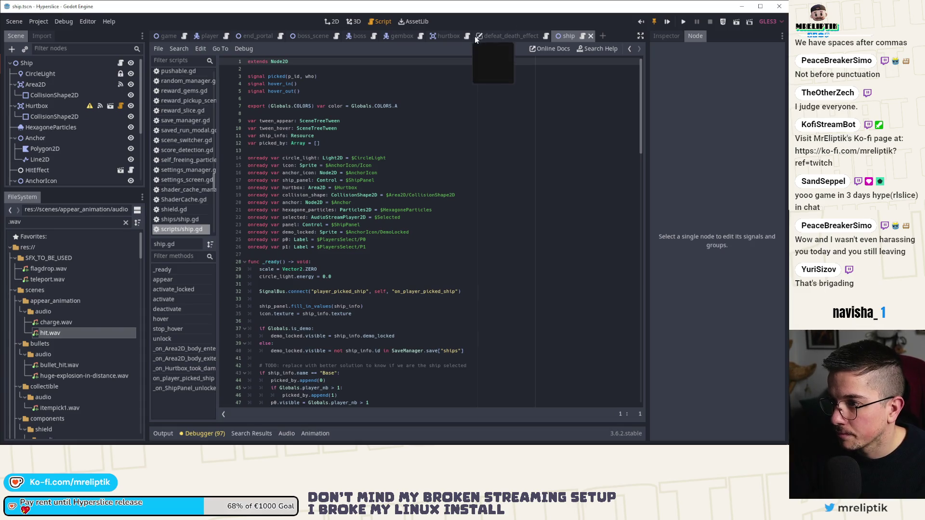
Close the defeat_death_effect, hurtbox and gembox tabs, then select ShipPanel in the 2D view
{"action": "middle_click", "coordinate": [478, 38]}
{"action": "middle_click", "coordinate": [434, 38]}
{"action": "middle_click", "coordinate": [402, 34]}
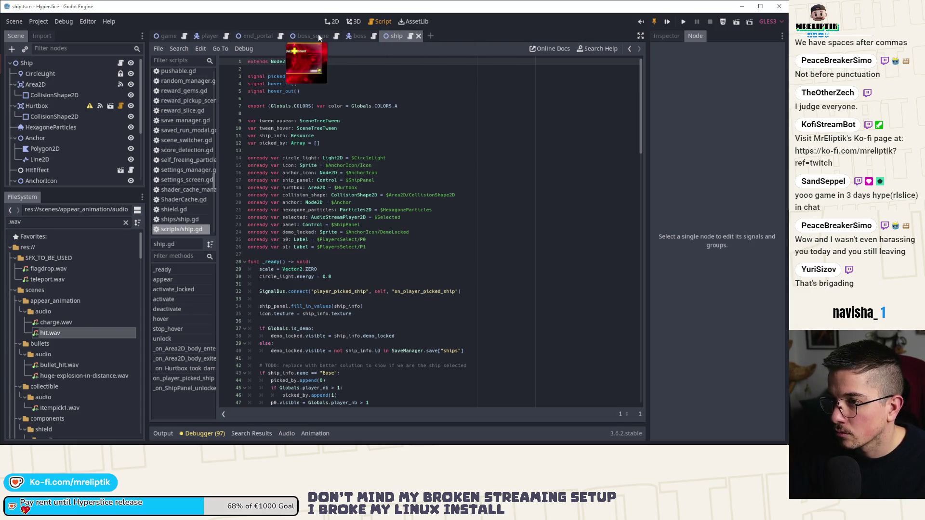
{"action": "left_click", "coordinate": [335, 22]}
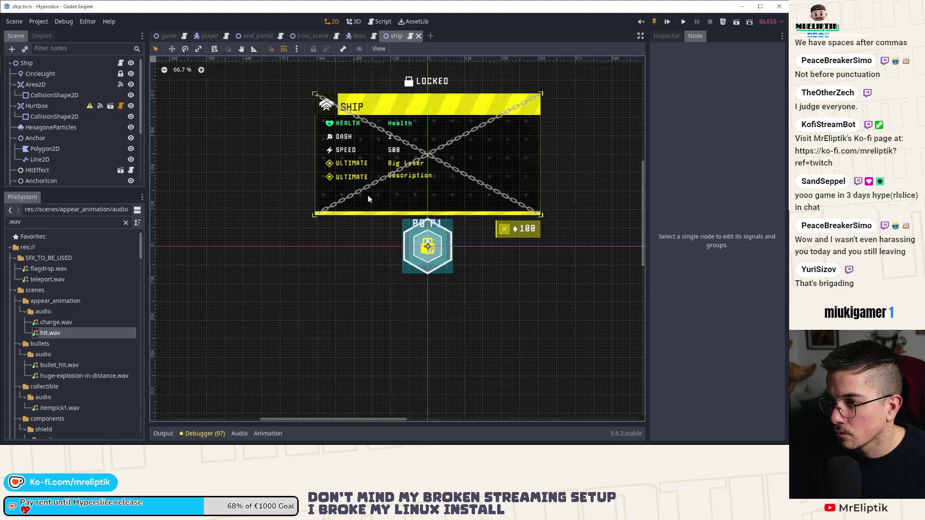
{"action": "scroll", "coordinate": [343, 205], "scroll_direction": "up", "scroll_amount": 2}
{"action": "scroll", "coordinate": [355, 180], "scroll_direction": "up", "scroll_amount": 2}
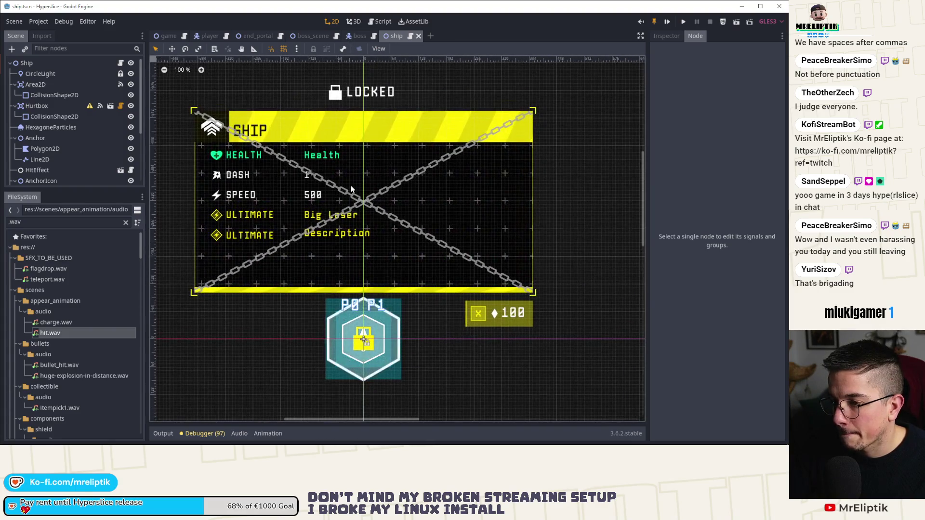
{"action": "scroll", "coordinate": [78, 132], "scroll_direction": "down", "scroll_amount": 4}
{"action": "left_click", "coordinate": [108, 144]}
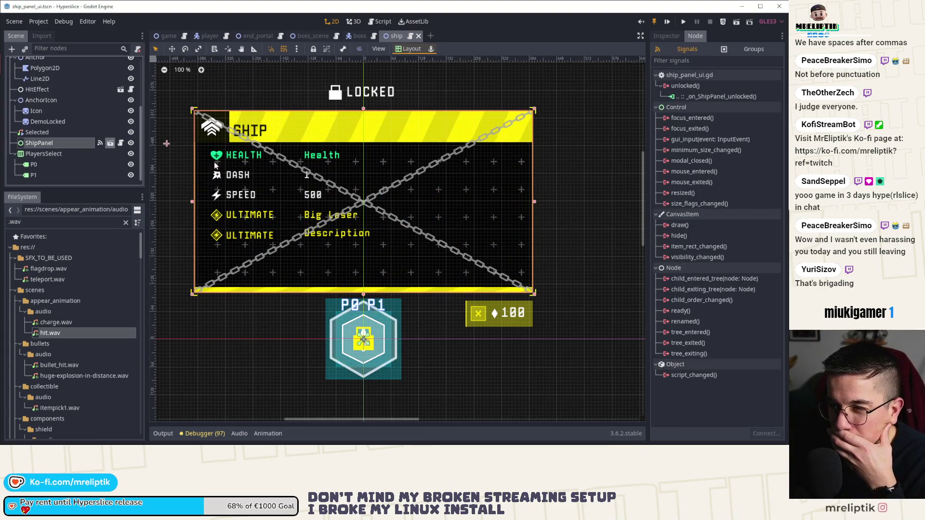
In ShipPanel's scene, lower ContentContainer's Separation constant override from 15 to 5
{"action": "left_click", "coordinate": [109, 144]}
{"action": "scroll", "coordinate": [47, 133], "scroll_direction": "down", "scroll_amount": 3}
{"action": "left_click", "coordinate": [48, 124]}
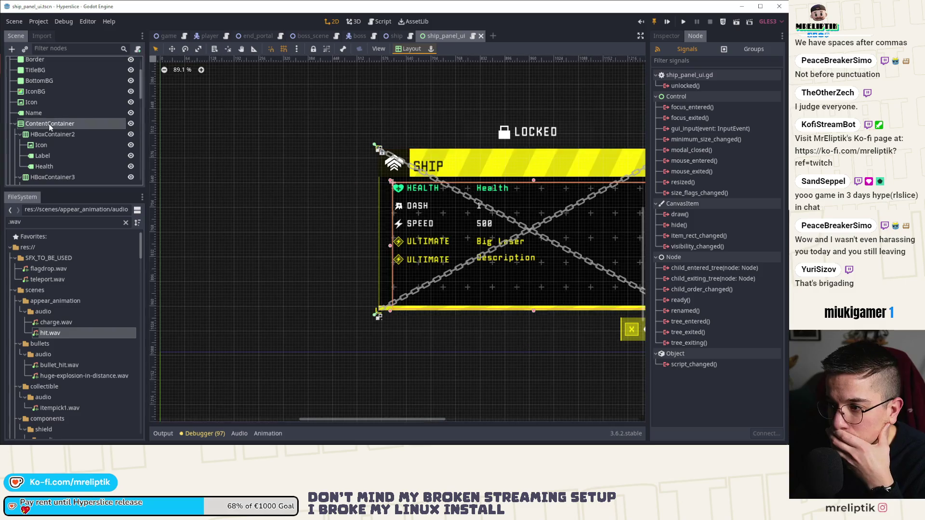
{"action": "scroll", "coordinate": [217, 186], "scroll_direction": "right", "scroll_amount": 5}
{"action": "left_click", "coordinate": [658, 37]}
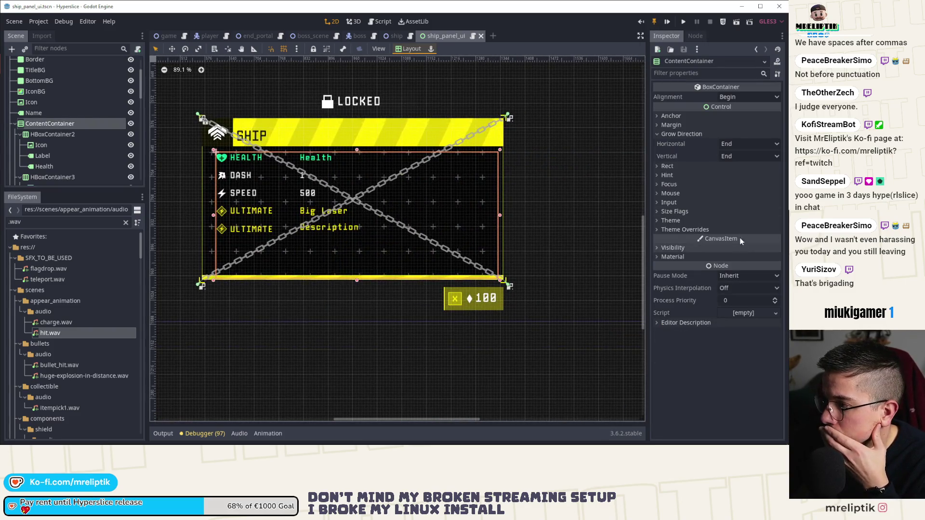
{"action": "left_click", "coordinate": [684, 229]}
{"action": "left_click", "coordinate": [678, 238]}
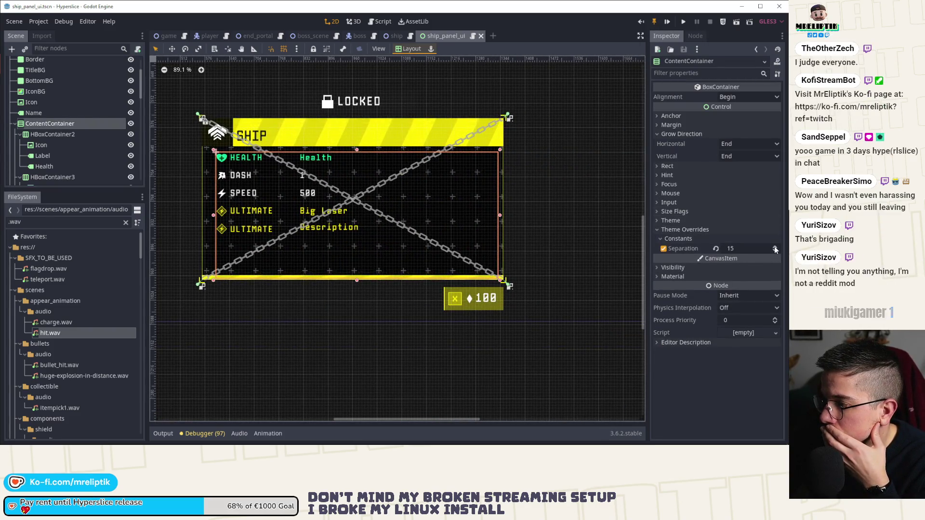
{"action": "left_click", "coordinate": [774, 251]}
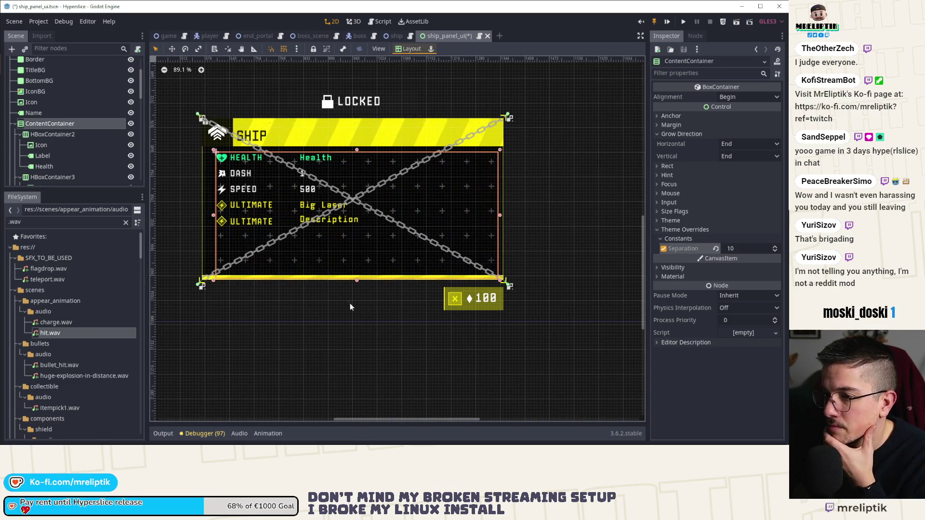
{"action": "left_click", "coordinate": [778, 251]}
{"action": "left_click", "coordinate": [779, 250]}
{"action": "left_click", "coordinate": [778, 251]}
{"action": "left_click", "coordinate": [778, 251]}
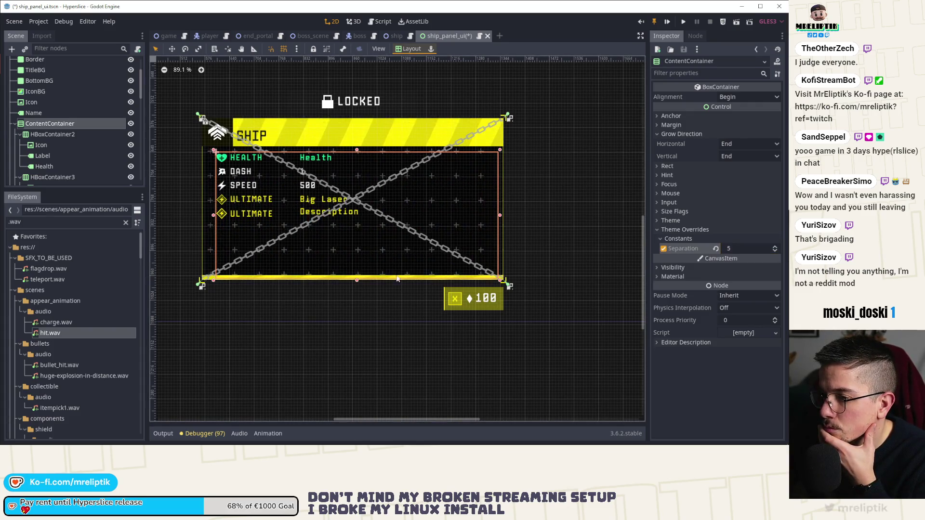
Drag ShipPanel's top edge down so its top margin becomes -512
{"action": "scroll", "coordinate": [50, 80], "scroll_direction": "up", "scroll_amount": 3}
{"action": "left_click", "coordinate": [50, 62]}
{"action": "left_click_drag", "start_coordinate": [353, 119], "coordinate": [353, 122]}
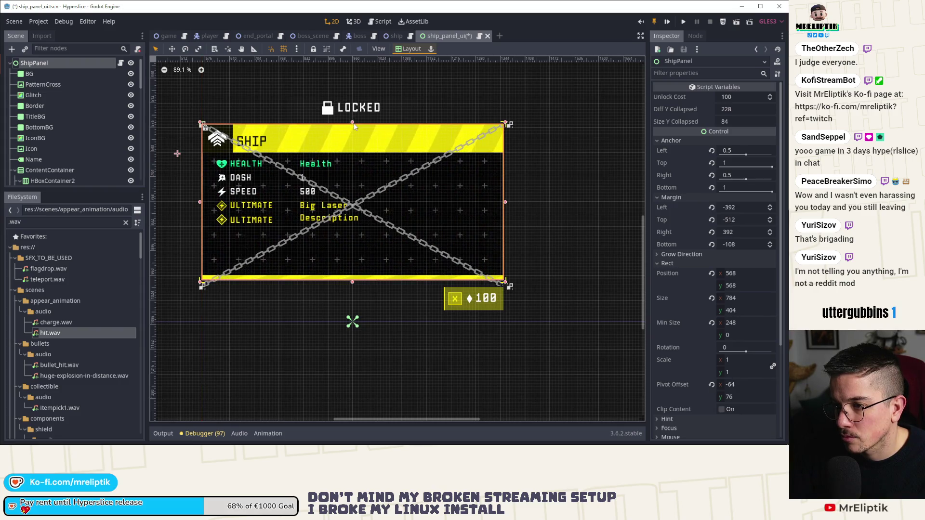
Inspect the Corners and LOCKED nodes, then raise the chain-line Control's bottom edge slightly
{"action": "scroll", "coordinate": [51, 145], "scroll_direction": "down", "scroll_amount": 10}
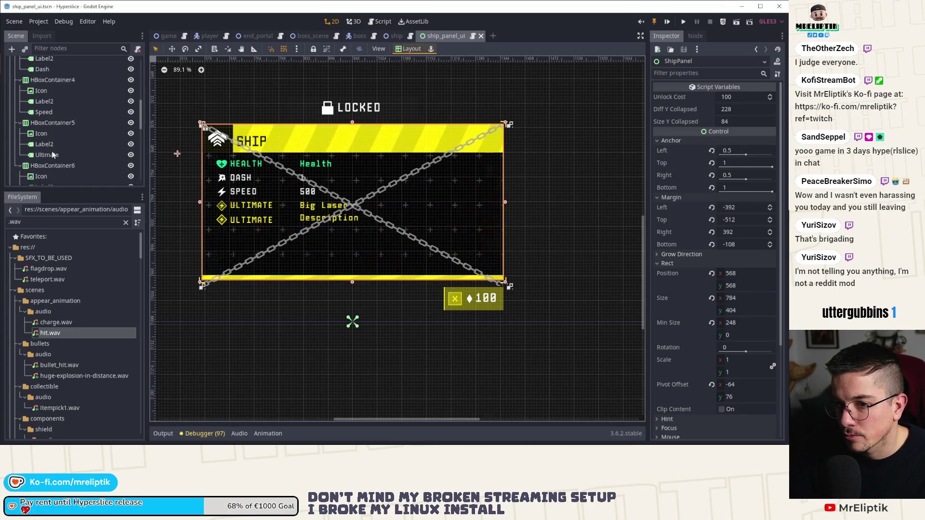
{"action": "scroll", "coordinate": [45, 152], "scroll_direction": "up", "scroll_amount": 3}
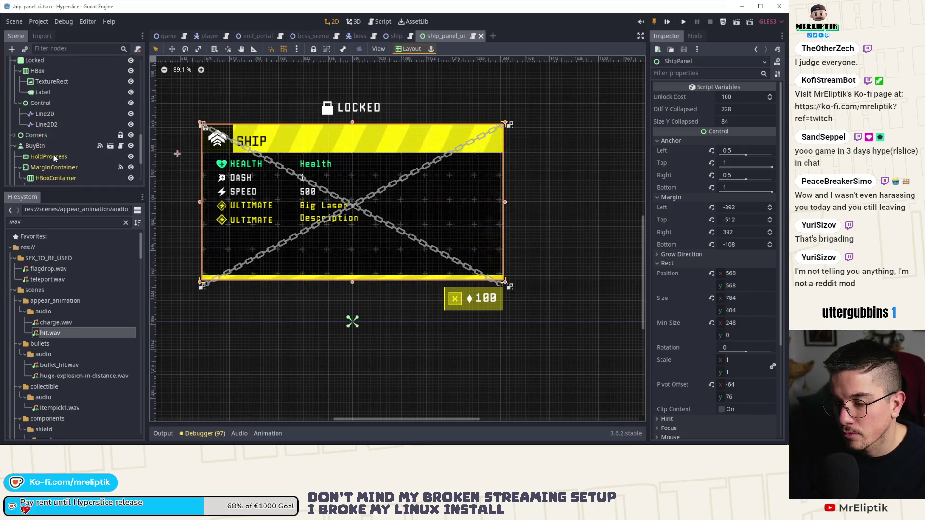
{"action": "left_click", "coordinate": [51, 132]}
{"action": "scroll", "coordinate": [51, 121], "scroll_direction": "up", "scroll_amount": 1}
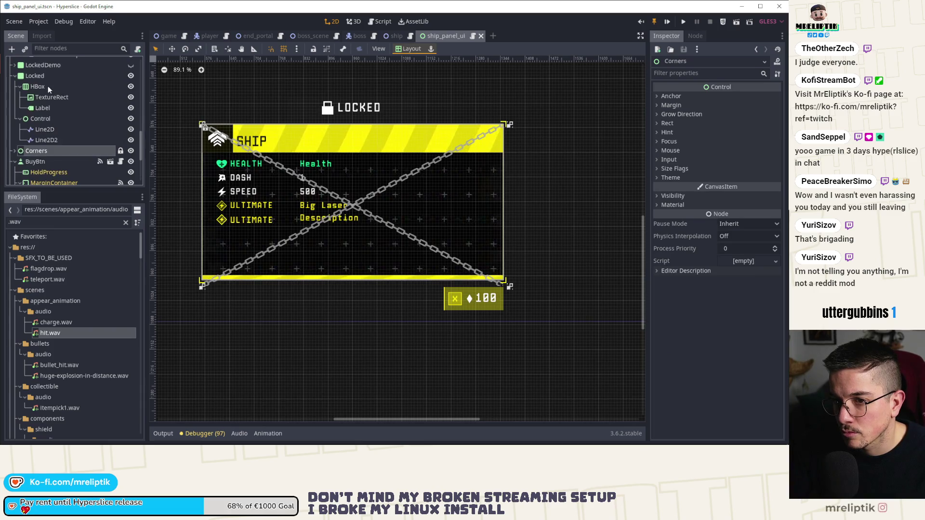
{"action": "left_click", "coordinate": [48, 78]}
{"action": "scroll", "coordinate": [217, 198], "scroll_direction": "up", "scroll_amount": 3}
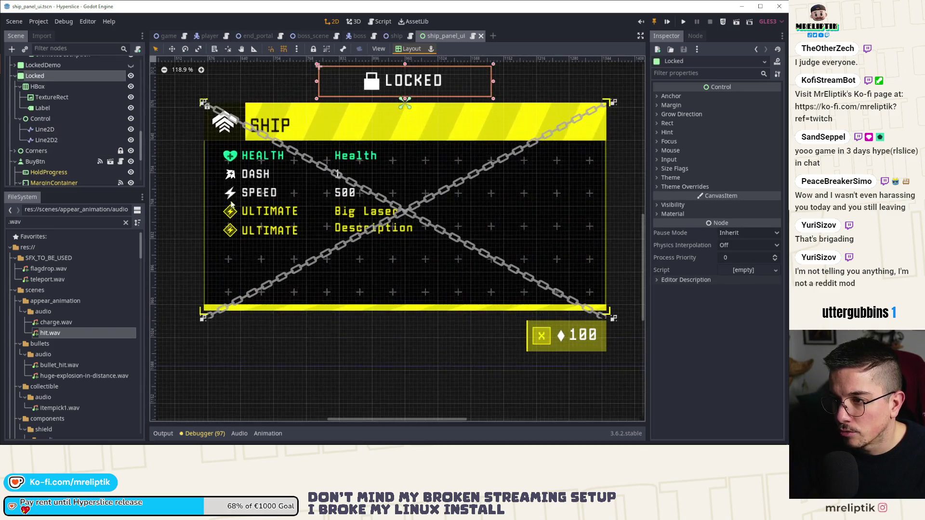
{"action": "left_click", "coordinate": [40, 119]}
{"action": "left_click_drag", "start_coordinate": [405, 320], "coordinate": [405, 312]}
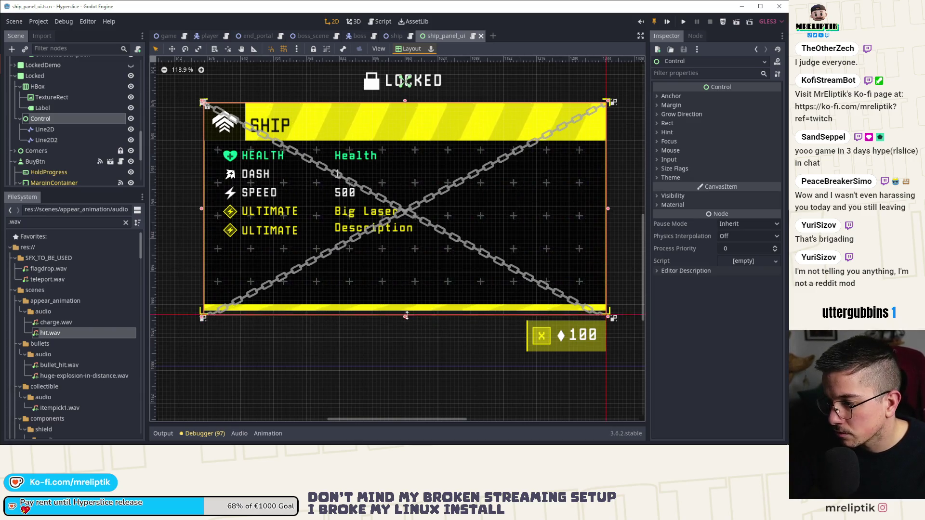
Pull the lower ends of Line2D and Line2D2 up onto the yellow bottom bar
{"action": "left_click", "coordinate": [44, 129]}
{"action": "scroll", "coordinate": [205, 311], "scroll_direction": "up", "scroll_amount": 4}
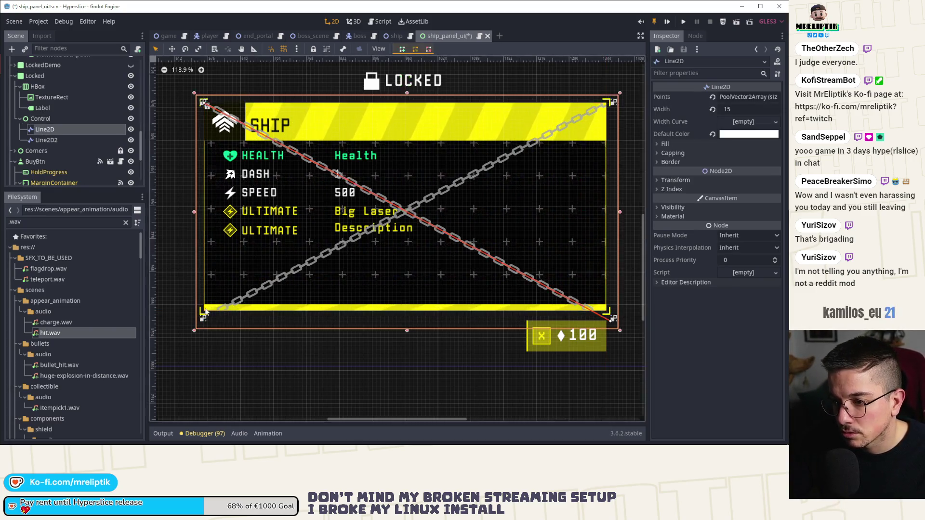
{"action": "scroll", "coordinate": [422, 187], "scroll_direction": "down", "scroll_amount": 3}
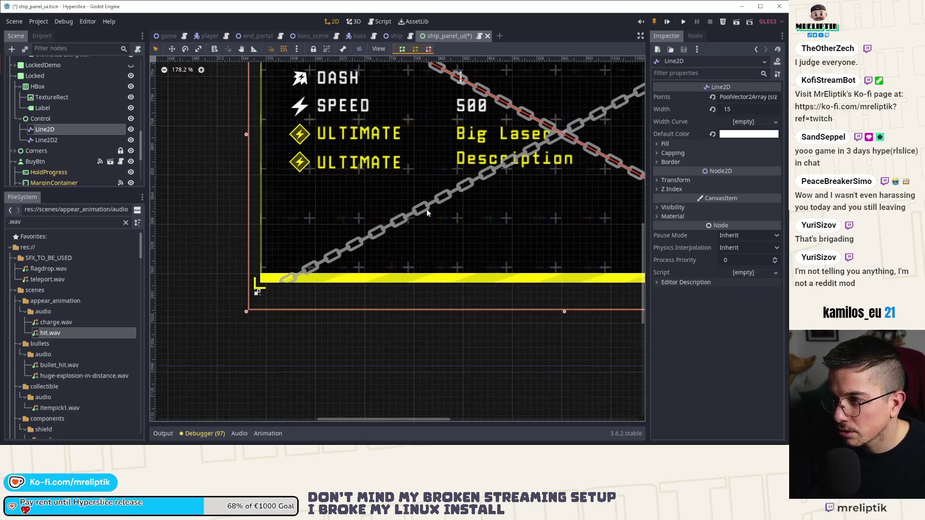
{"action": "scroll", "coordinate": [422, 188], "scroll_direction": "right", "scroll_amount": 10}
{"action": "mouse_move", "coordinate": [499, 316]}
{"action": "left_mouse_down"}
{"action": "mouse_move", "coordinate": [495, 302]}
{"action": "mouse_move", "coordinate": [499, 308]}
{"action": "left_mouse_up"}
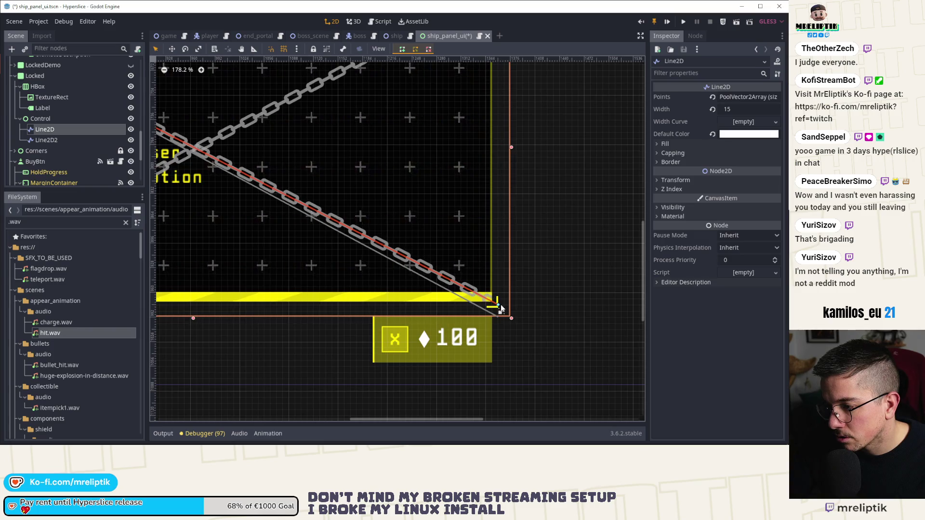
{"action": "scroll", "coordinate": [501, 309], "scroll_direction": "down", "scroll_amount": 3}
{"action": "scroll", "coordinate": [245, 258], "scroll_direction": "left", "scroll_amount": 5}
{"action": "left_click", "coordinate": [46, 140]}
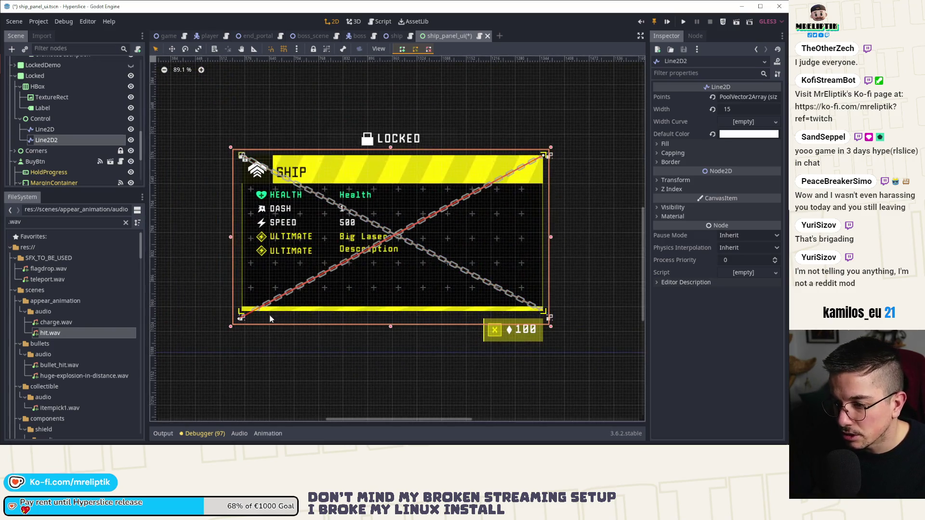
{"action": "scroll", "coordinate": [241, 318], "scroll_direction": "up", "scroll_amount": 4}
{"action": "left_click_drag", "start_coordinate": [241, 322], "coordinate": [241, 310]}
{"action": "scroll", "coordinate": [326, 273], "scroll_direction": "down", "scroll_amount": 4}
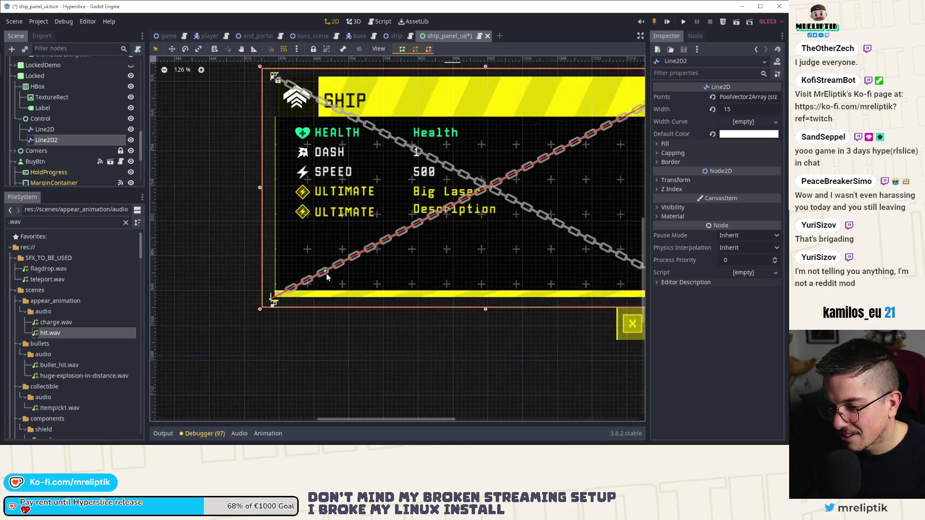
{"action": "scroll", "coordinate": [434, 241], "scroll_direction": "right", "scroll_amount": 3}
{"action": "left_click", "coordinate": [558, 189]}
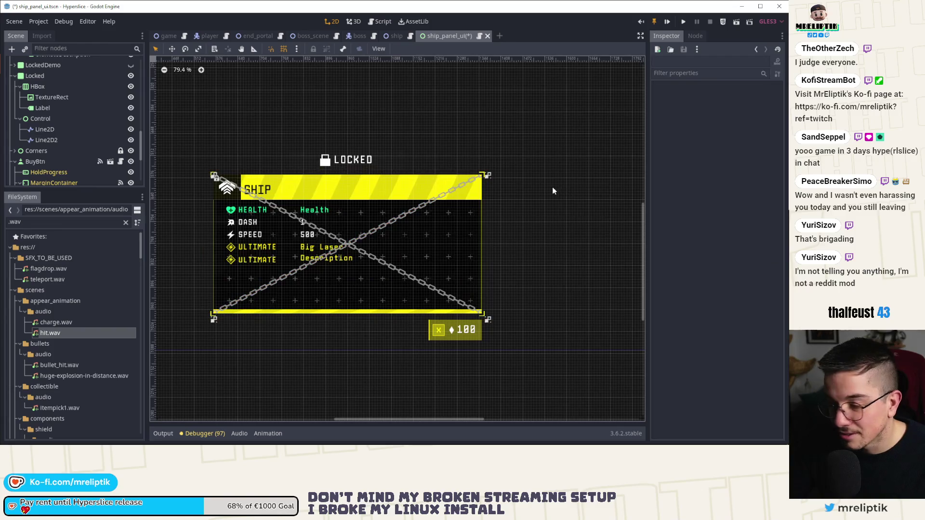
Save the ship panel scene and duplicate the HEALTH row container
{"action": "key", "text": "ctrl+s"}
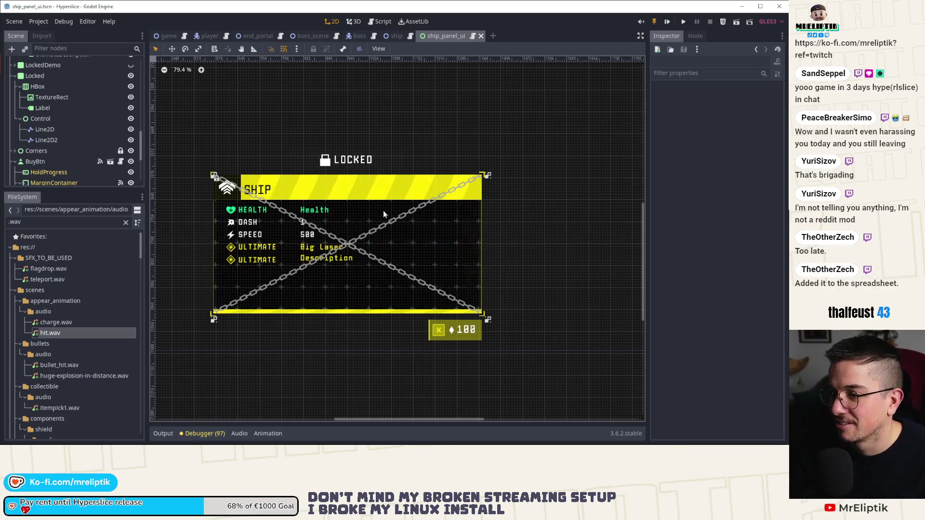
{"action": "scroll", "coordinate": [366, 210], "scroll_direction": "up", "scroll_amount": 1}
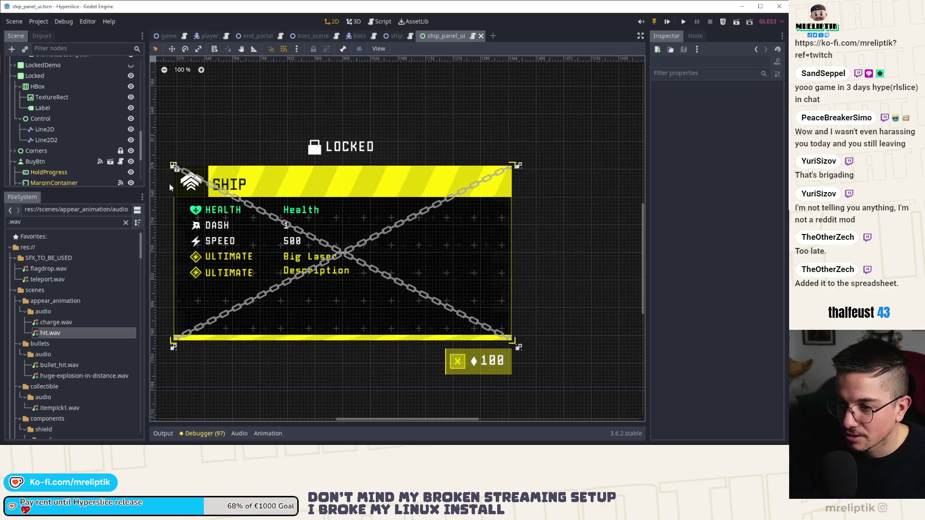
{"action": "left_click", "coordinate": [218, 210]}
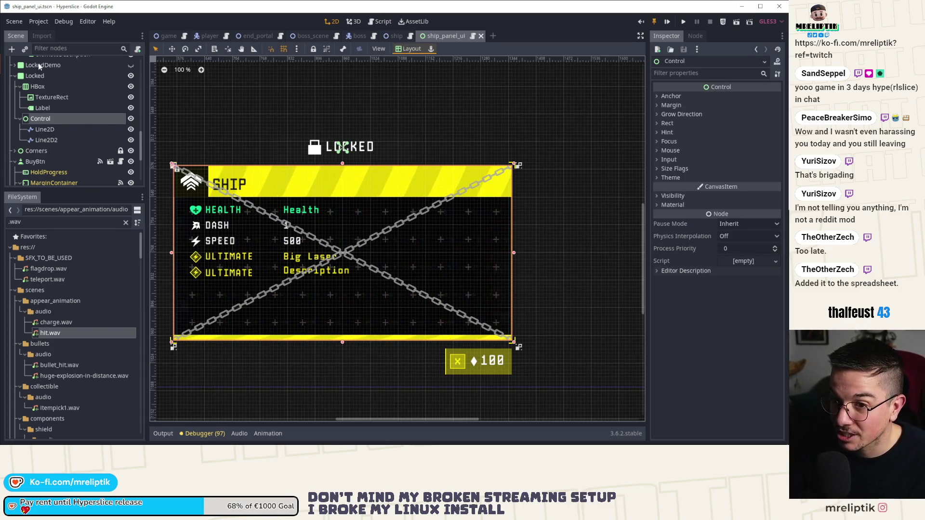
{"action": "scroll", "coordinate": [63, 91], "scroll_direction": "up", "scroll_amount": 5}
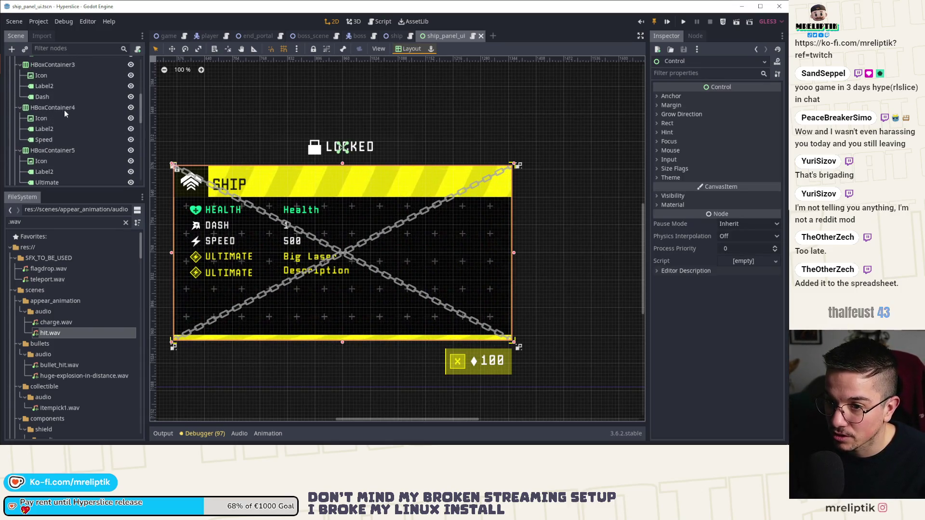
{"action": "left_click", "coordinate": [63, 66]}
{"action": "scroll", "coordinate": [83, 97], "scroll_direction": "up", "scroll_amount": 3}
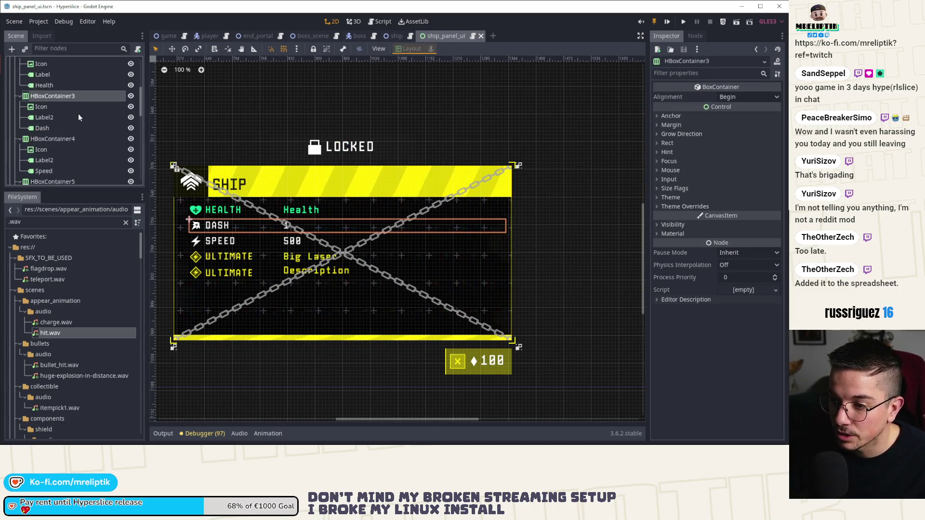
{"action": "left_click", "coordinate": [52, 89]}
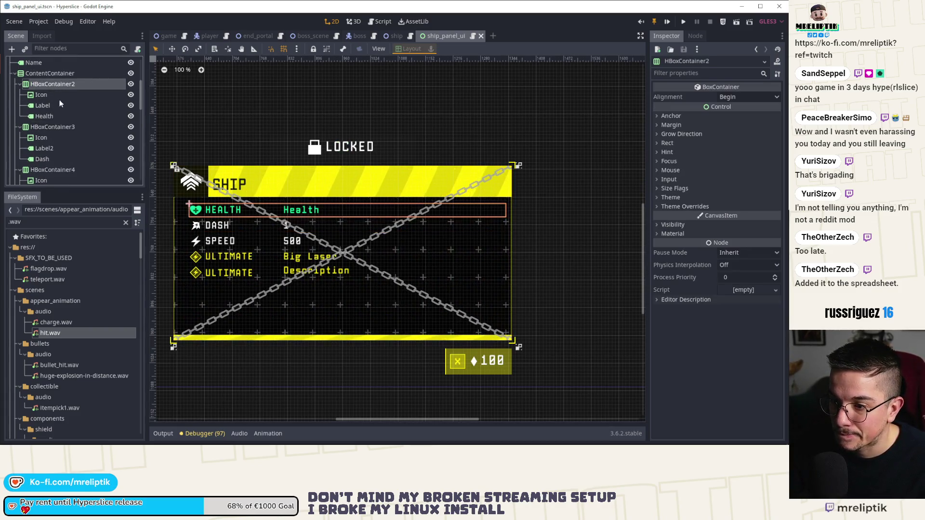
{"action": "key", "text": "ctrl+d"}
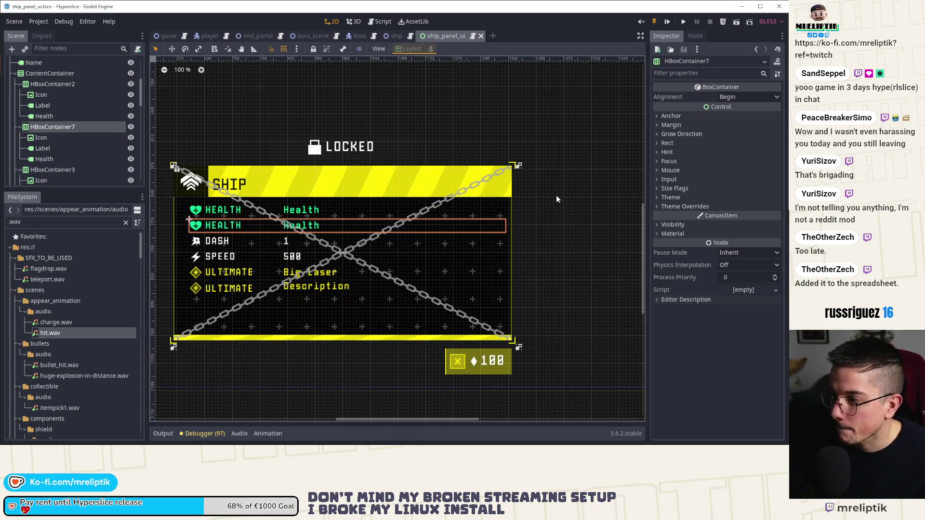
{"action": "left_click", "coordinate": [672, 208]}
{"action": "left_click", "coordinate": [674, 216]}
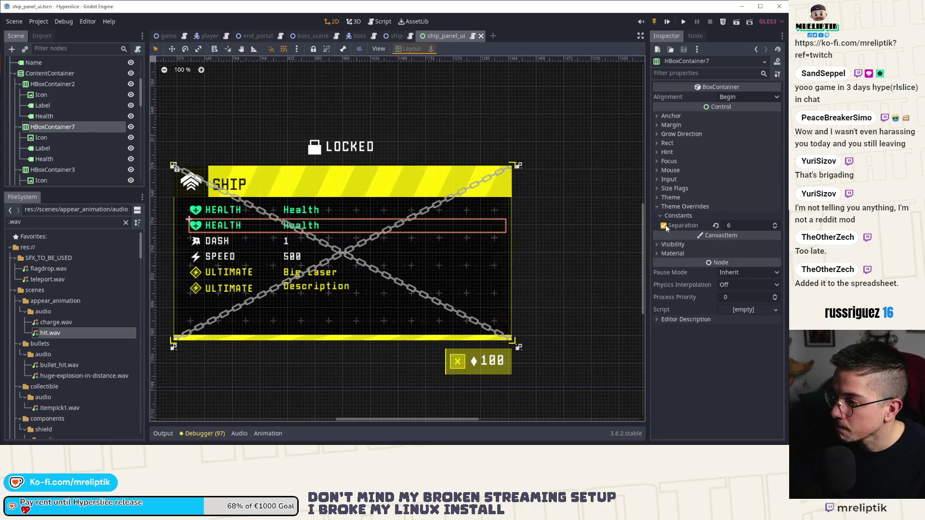
Set the new row's icon texture to the dash-slice damage upgrade PNG via a 'damage' search
{"action": "left_click", "coordinate": [39, 137]}
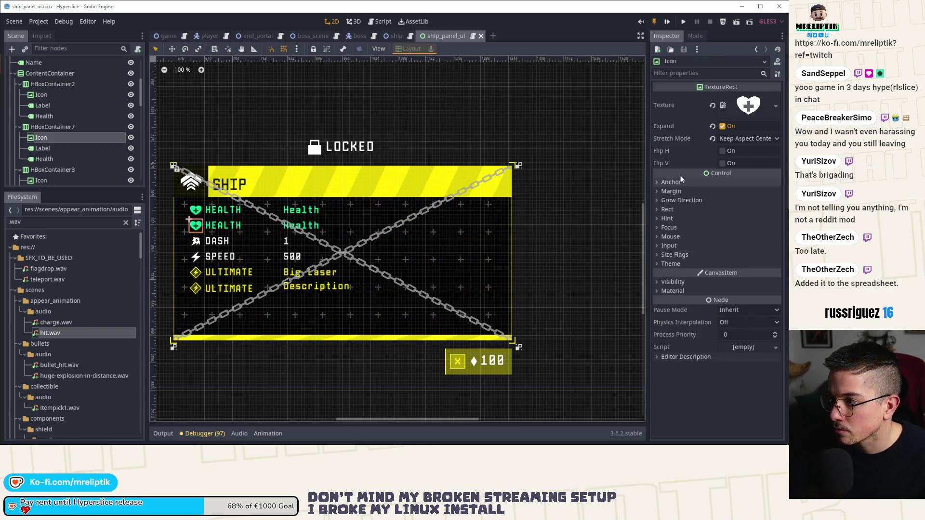
{"action": "left_click", "coordinate": [775, 108]}
{"action": "left_click", "coordinate": [724, 268]}
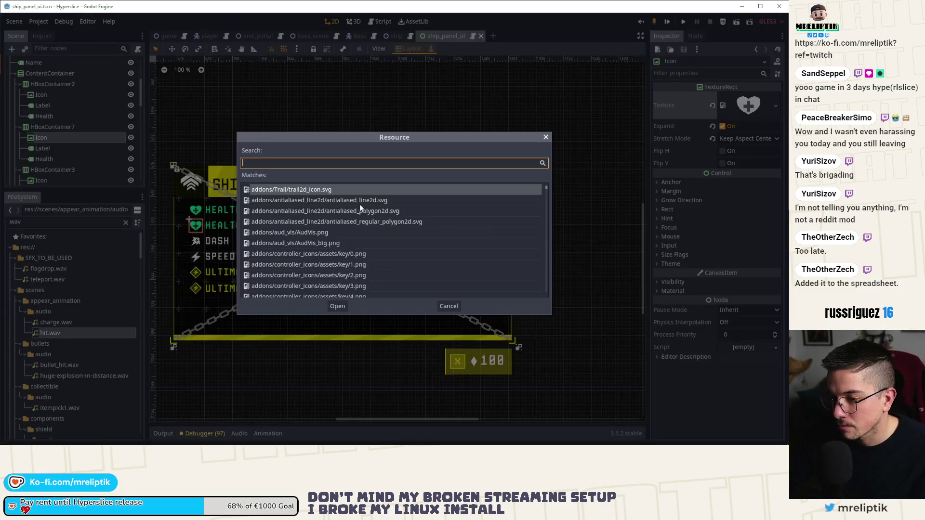
{"action": "type", "text": "damage"}
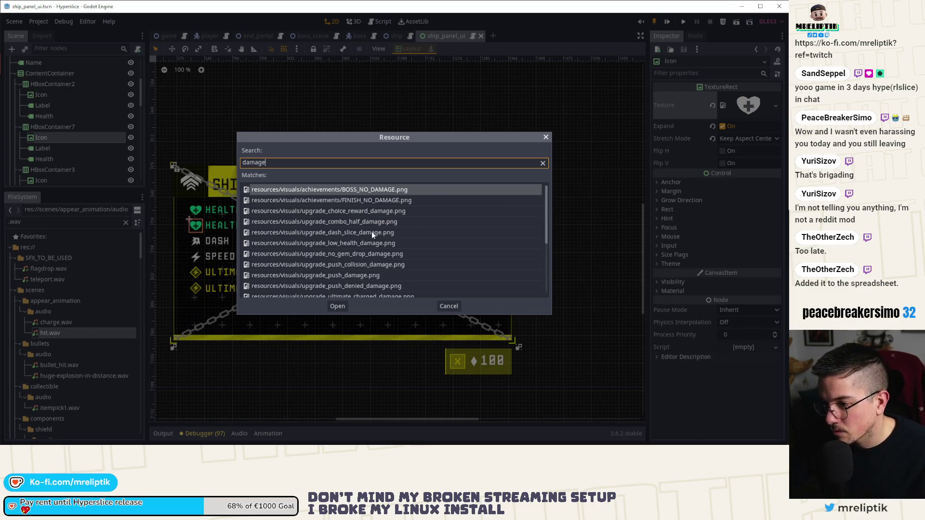
{"action": "double_click", "coordinate": [348, 232]}
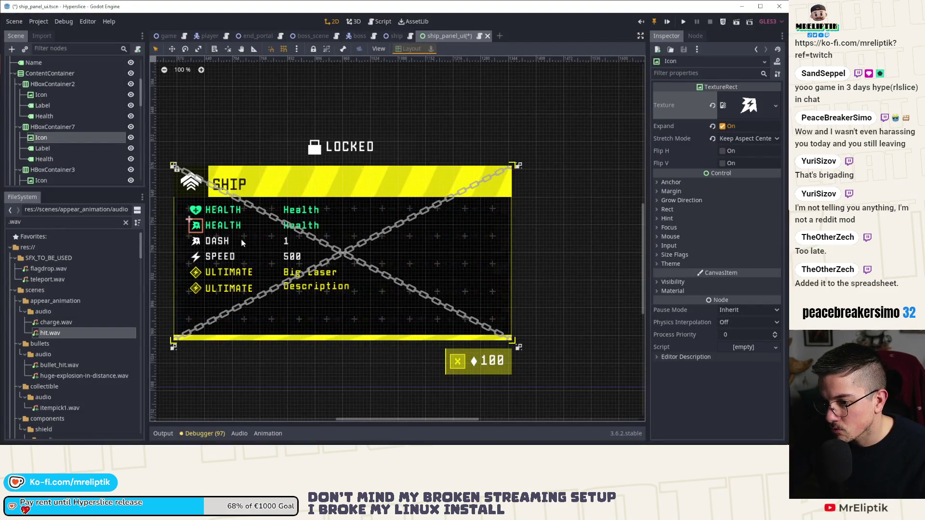
{"action": "scroll", "coordinate": [192, 232], "scroll_direction": "up", "scroll_amount": 8}
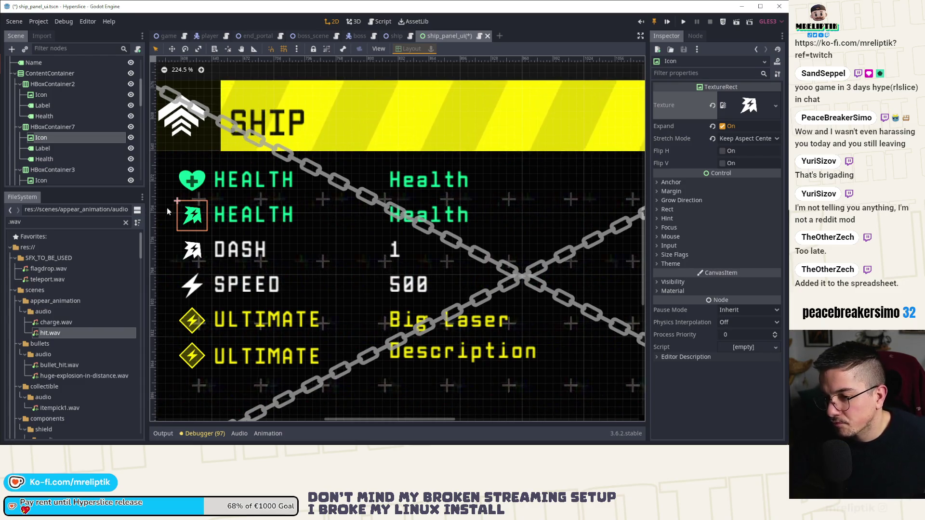
Change the new row's name label text from HEALTH to DAMAGE
{"action": "left_click", "coordinate": [235, 218]}
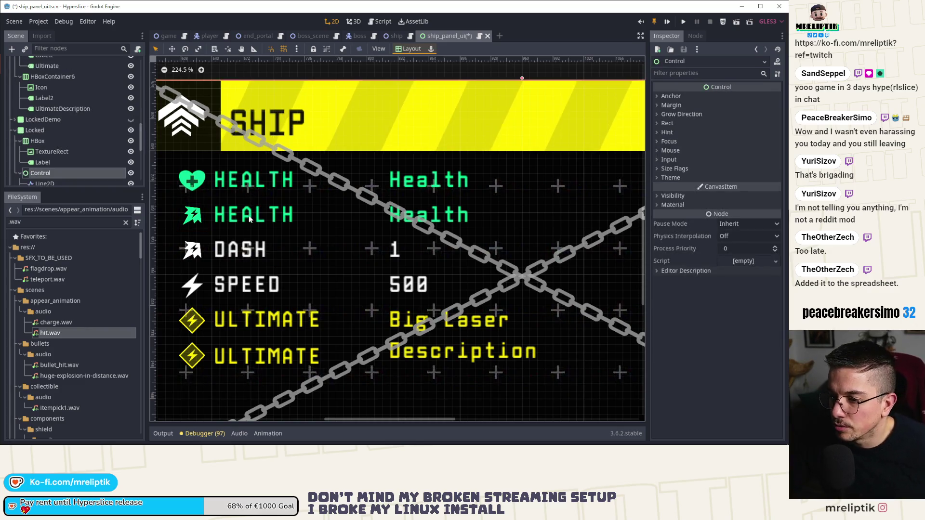
{"action": "scroll", "coordinate": [87, 158], "scroll_direction": "up", "scroll_amount": 15}
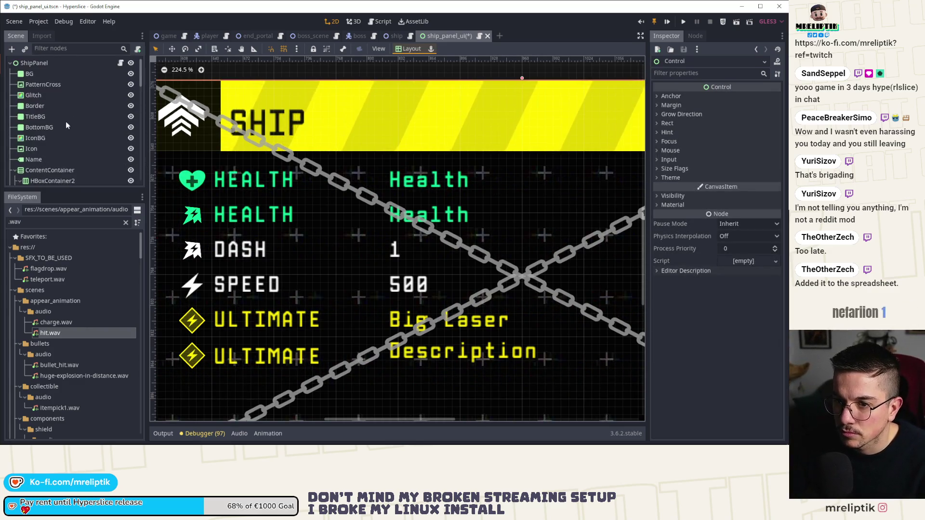
{"action": "left_click", "coordinate": [42, 105]}
{"action": "scroll", "coordinate": [46, 145], "scroll_direction": "down", "scroll_amount": 3}
{"action": "left_click", "coordinate": [54, 121]}
{"action": "left_click", "coordinate": [54, 152]}
{"action": "left_click", "coordinate": [55, 153]}
{"action": "left_click", "coordinate": [724, 112]}
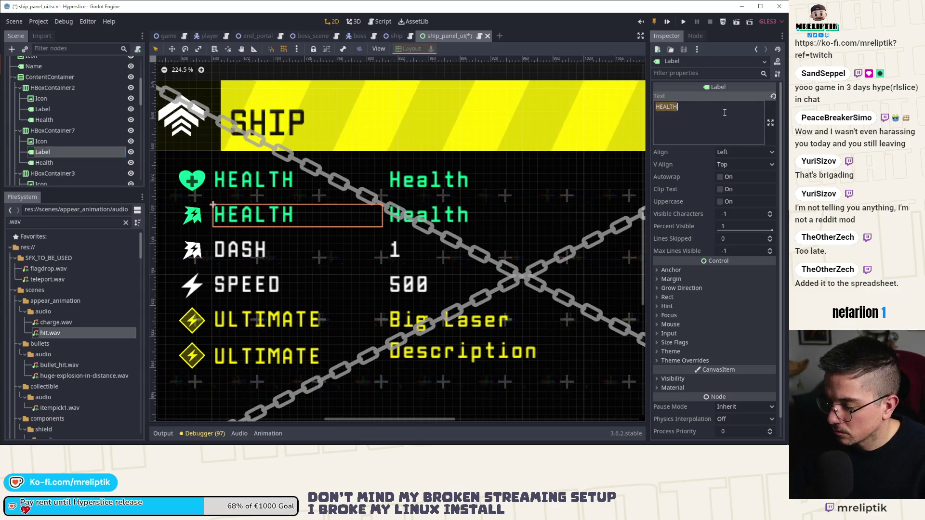
{"action": "key", "text": "ctrl+a"}
{"action": "type", "text": "DAMAGE"}
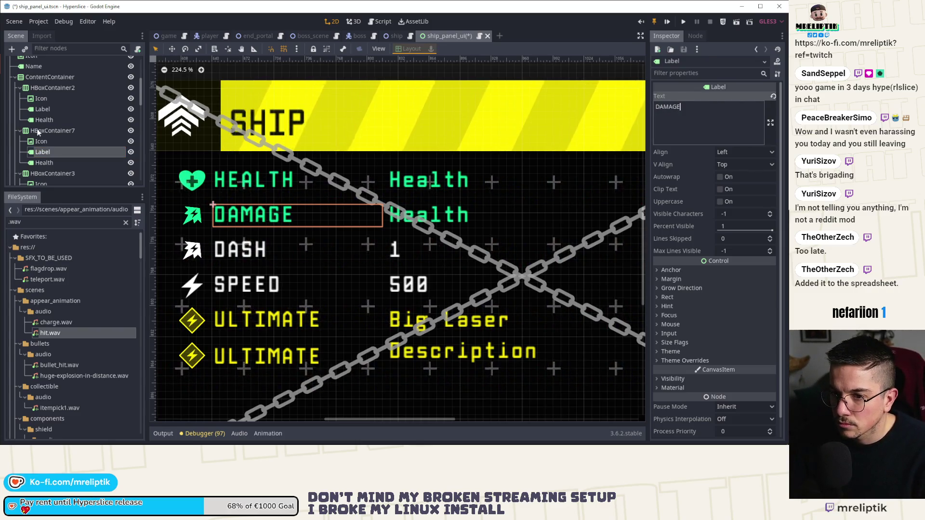
Tint the new row container red through Visibility Modulate and save the scene
{"action": "left_click", "coordinate": [631, 219]}
{"action": "left_click", "coordinate": [672, 244]}
{"action": "left_click", "coordinate": [749, 267]}
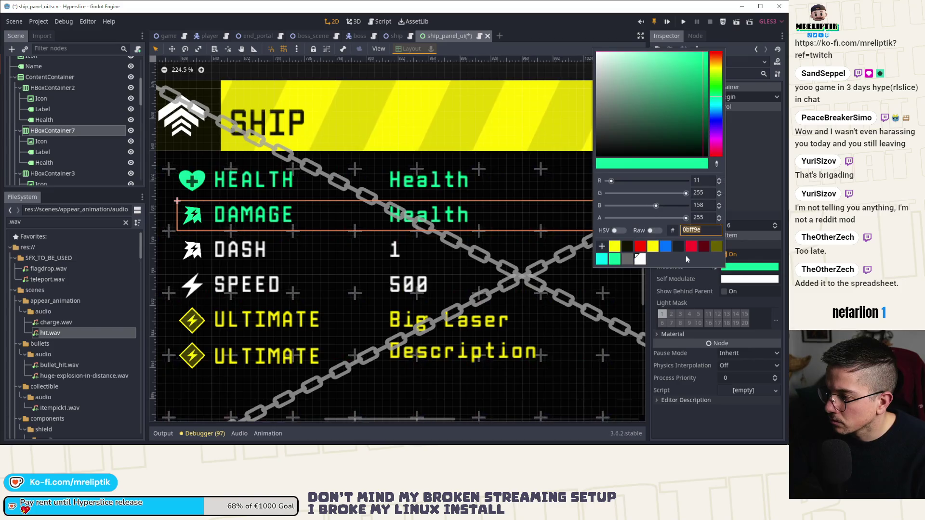
{"action": "left_click", "coordinate": [690, 247]}
{"action": "key", "text": "Escape"}
{"action": "key", "text": "ctrl+s"}
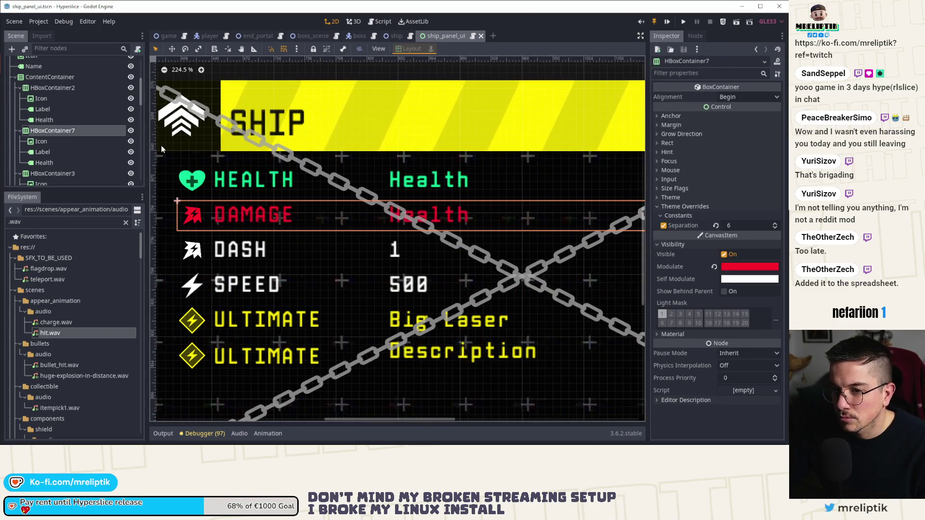
Rename the row's value label node to Damage and set its text to 1
{"action": "double_click", "coordinate": [50, 163]}
{"action": "type", "text": "Damage"}
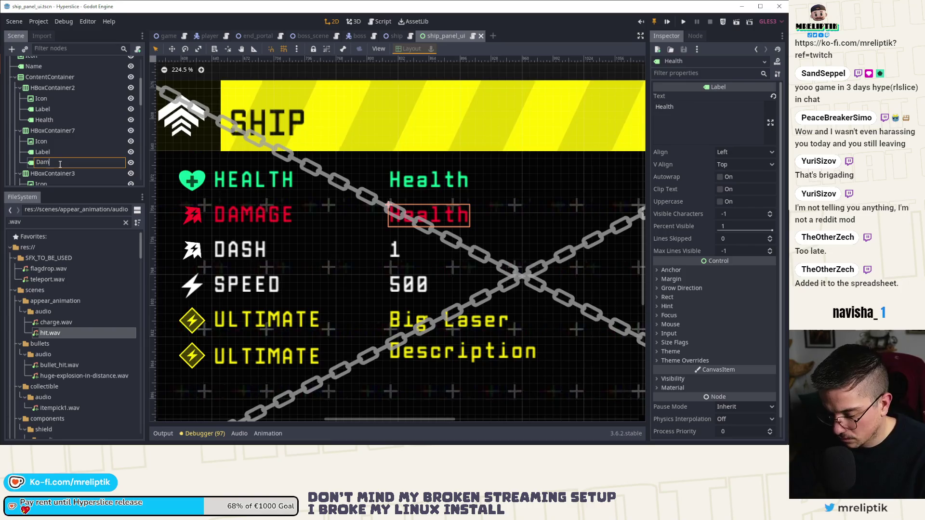
{"action": "key", "text": "Return"}
{"action": "double_click", "coordinate": [664, 106]}
{"action": "type", "text": "1"}
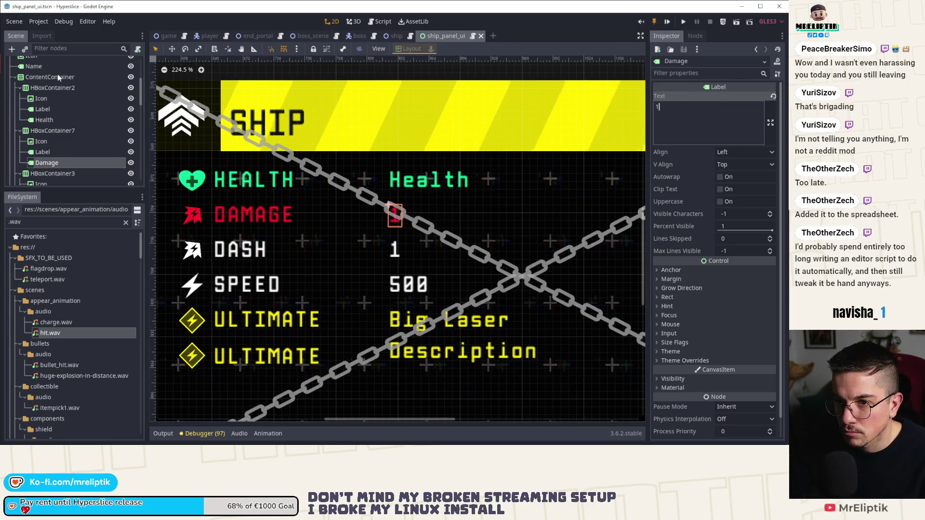
{"action": "scroll", "coordinate": [57, 74], "scroll_direction": "up", "scroll_amount": 5}
Add a Damage label node reference below the health declaration in ship_panel_ui.gd
{"action": "left_click", "coordinate": [120, 63]}
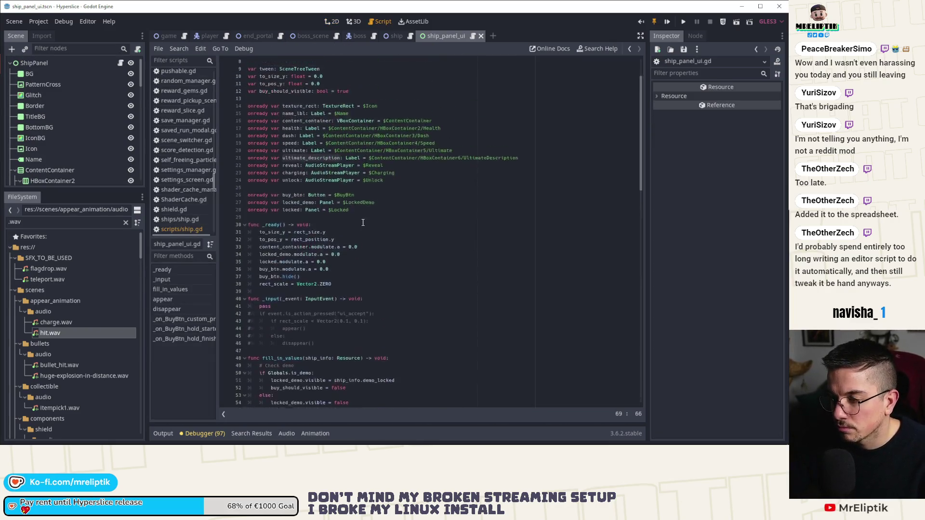
{"action": "scroll", "coordinate": [73, 145], "scroll_direction": "down", "scroll_amount": 5}
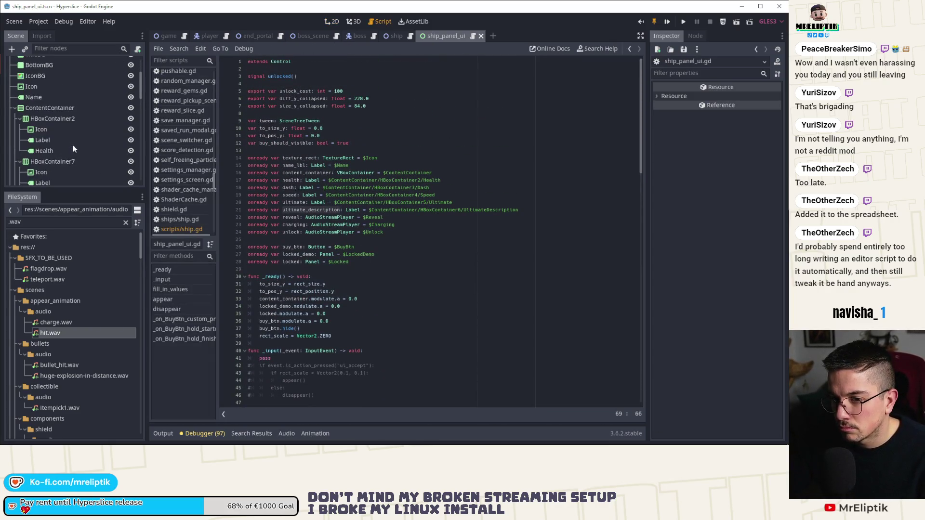
{"action": "left_click", "coordinate": [441, 181]}
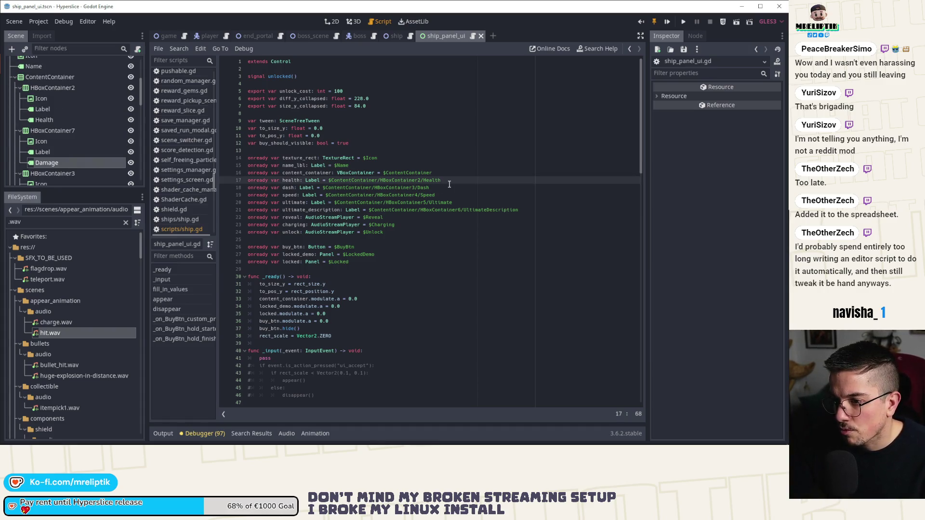
{"action": "key", "text": "Return"}
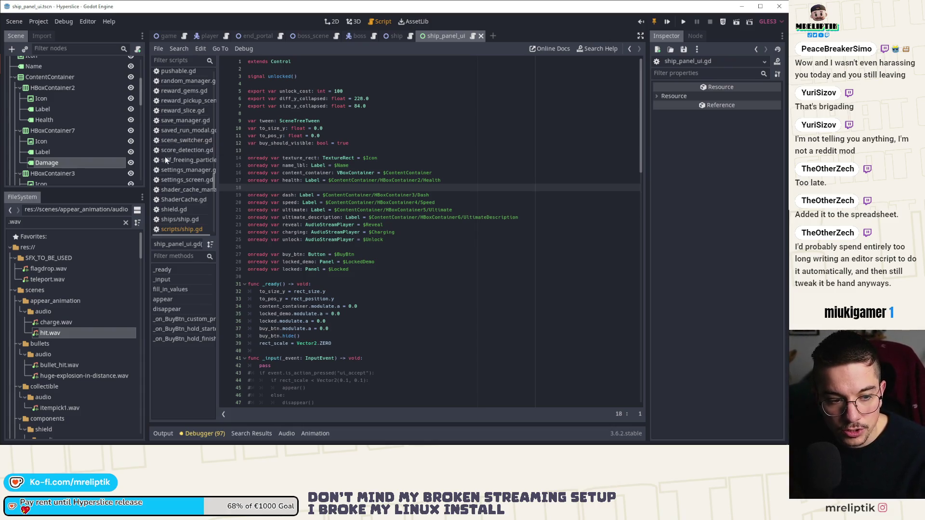
{"action": "left_click_drag", "start_coordinate": [98, 166], "coordinate": [285, 193]}
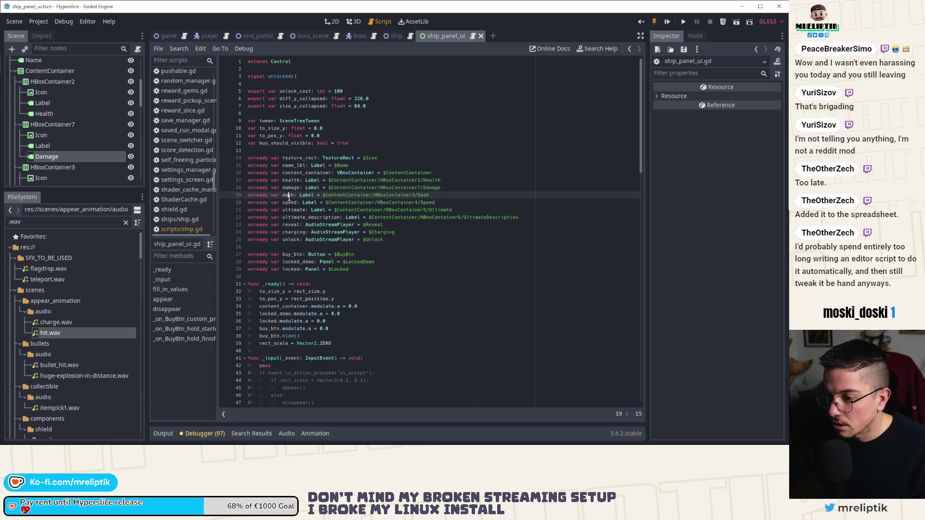
Add damage.text = str(ship_info.damage) below the health text line, then return to 2D view
{"action": "scroll", "coordinate": [345, 210], "scroll_direction": "down", "scroll_amount": 10}
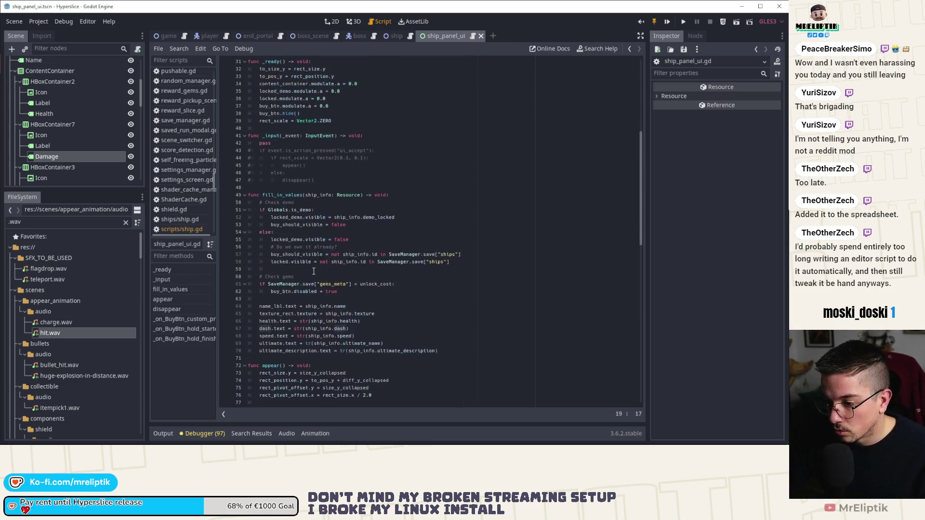
{"action": "scroll", "coordinate": [333, 234], "scroll_direction": "up", "scroll_amount": 9}
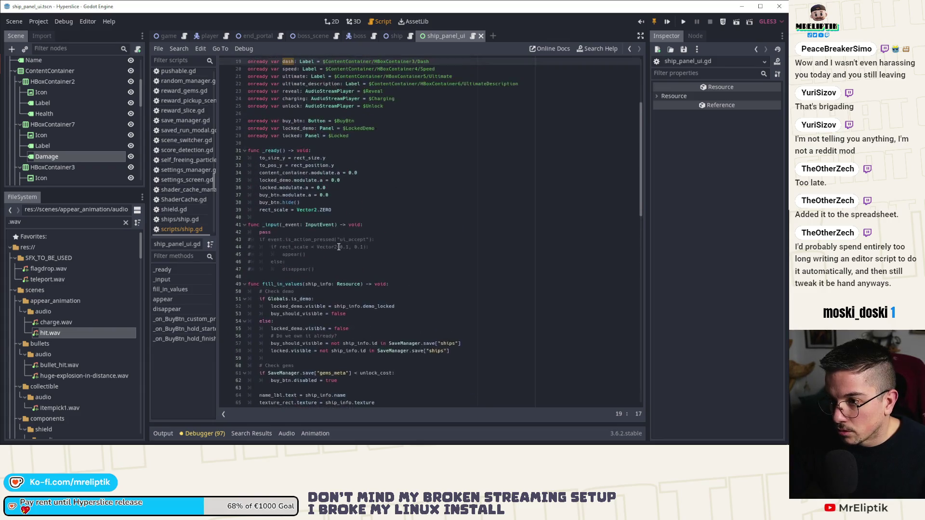
{"action": "left_click", "coordinate": [300, 143]}
{"action": "scroll", "coordinate": [405, 290], "scroll_direction": "down", "scroll_amount": 10}
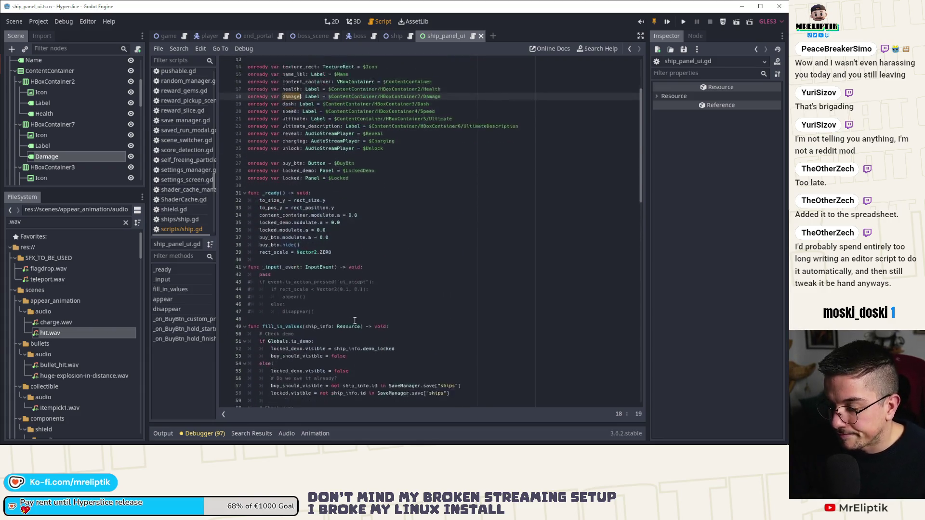
{"action": "left_click", "coordinate": [384, 281]}
{"action": "left_click", "coordinate": [396, 278]}
{"action": "left_click", "coordinate": [401, 272]}
{"action": "key", "text": "Down"}
{"action": "key", "text": "Return"}
{"action": "type", "text": ".text"}
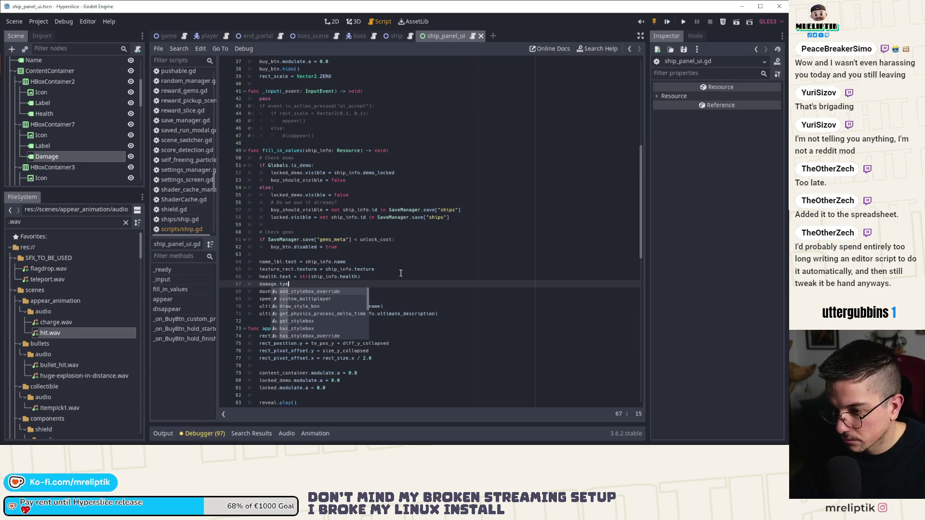
{"action": "type", "text": " = str"}
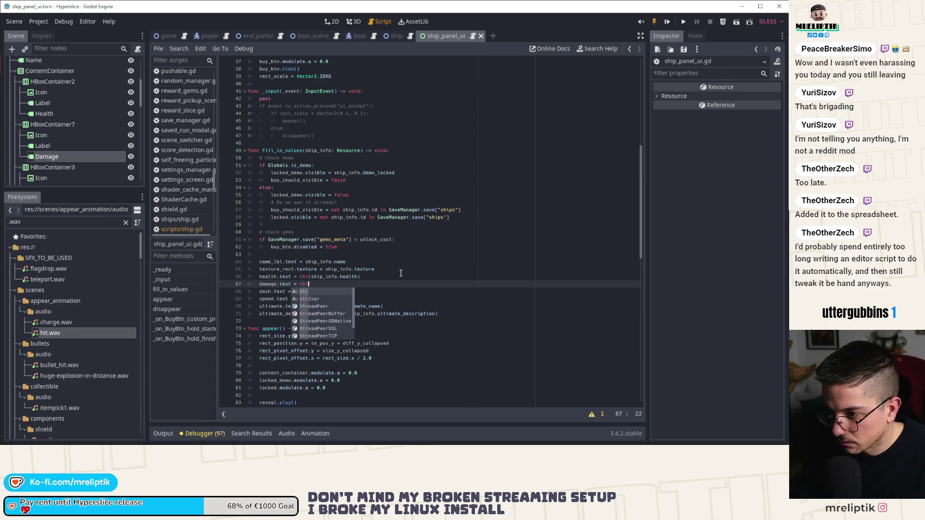
{"action": "type", "text": "(ship_info.damage"}
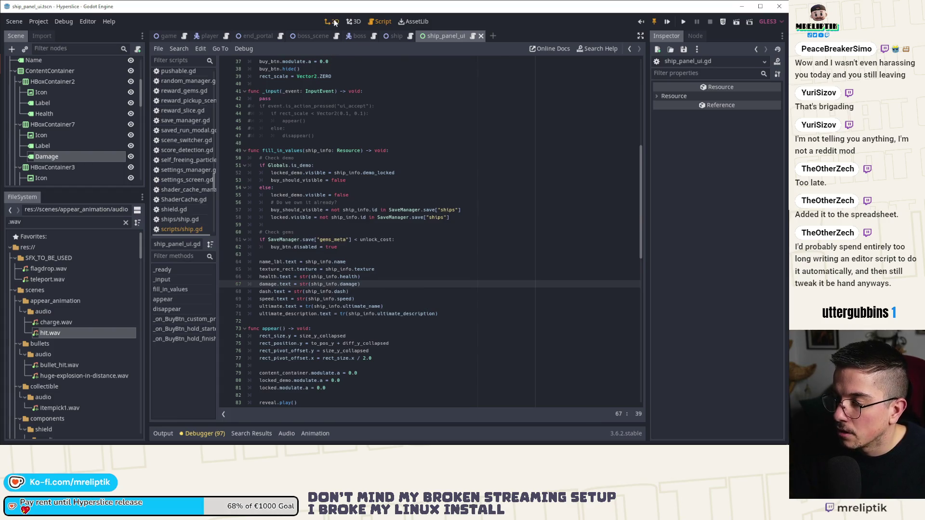
{"action": "left_click", "coordinate": [335, 23]}
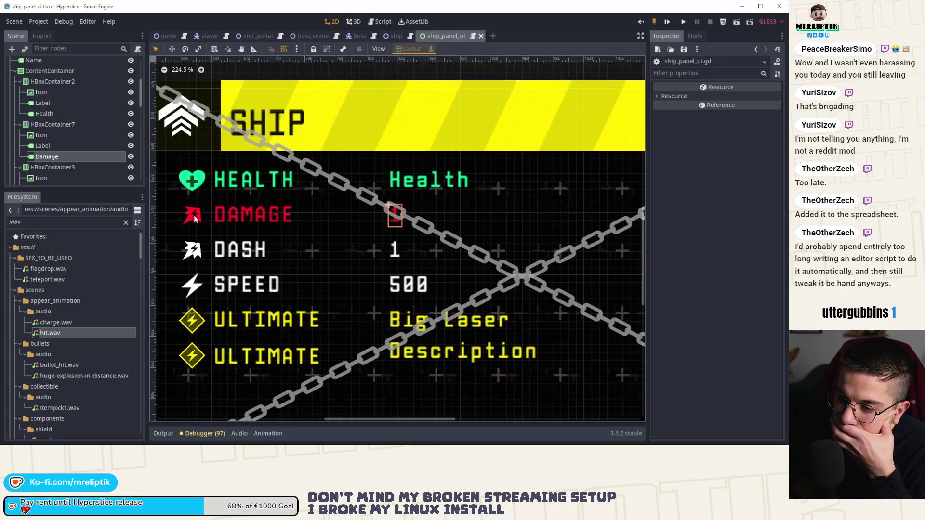
Quick-load the white dash arrow image as the DASH row's icon texture
{"action": "left_click", "coordinate": [196, 249]}
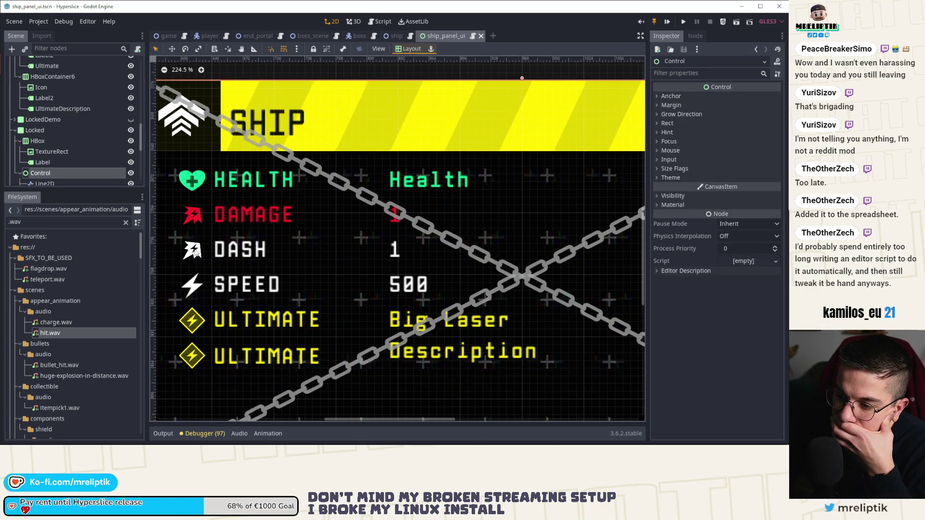
{"action": "left_click", "coordinate": [72, 151]}
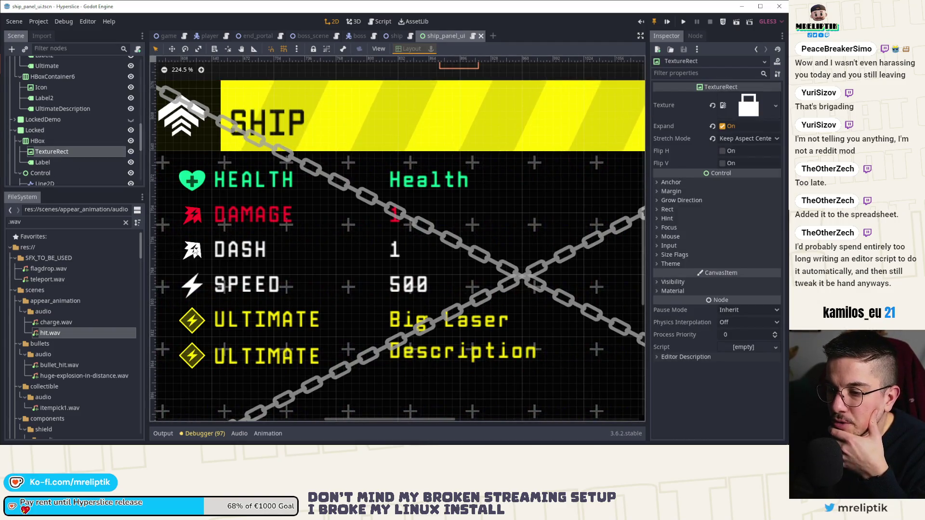
{"action": "scroll", "coordinate": [80, 131], "scroll_direction": "up", "scroll_amount": 3}
{"action": "left_click", "coordinate": [60, 112]}
{"action": "scroll", "coordinate": [58, 110], "scroll_direction": "up", "scroll_amount": 1}
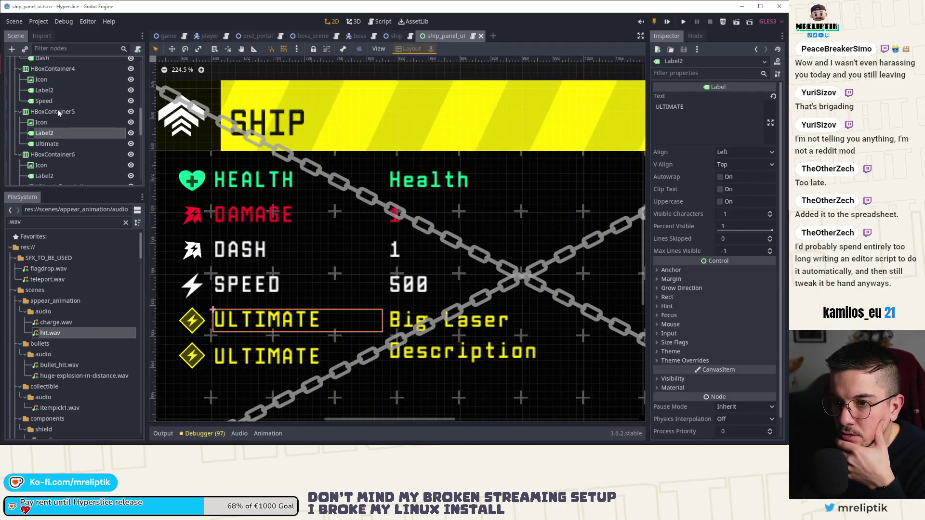
{"action": "left_click", "coordinate": [54, 83]}
{"action": "scroll", "coordinate": [48, 89], "scroll_direction": "up", "scroll_amount": 2}
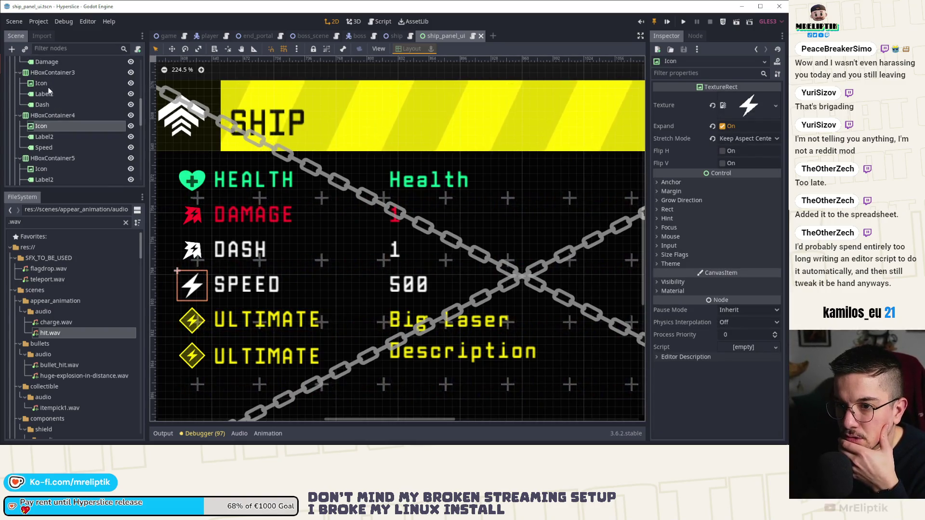
{"action": "left_click", "coordinate": [51, 83]}
{"action": "left_click", "coordinate": [775, 105]}
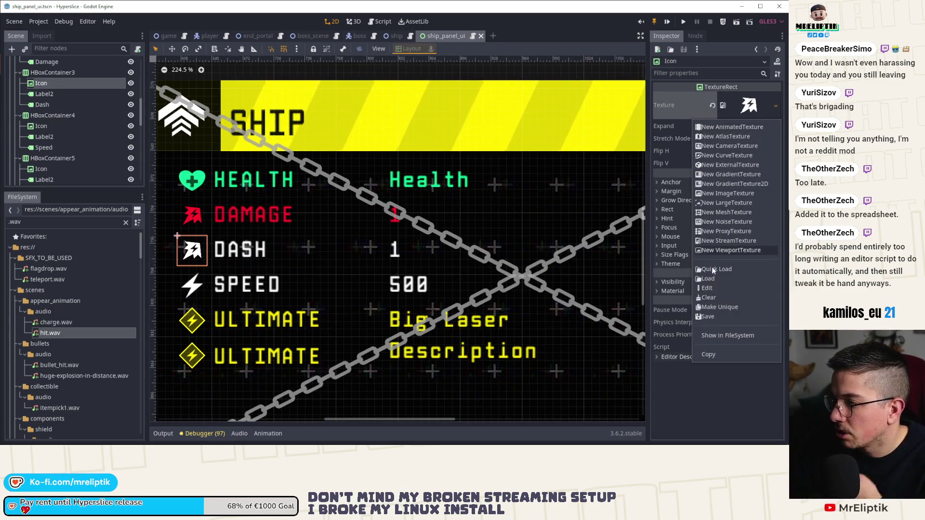
{"action": "left_click", "coordinate": [712, 268]}
{"action": "type", "text": "dash"}
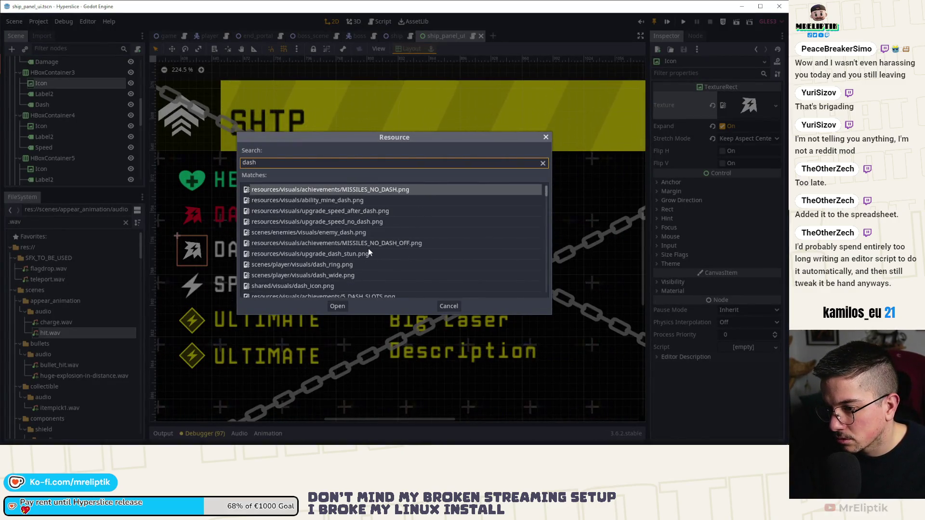
{"action": "double_click", "coordinate": [314, 273]}
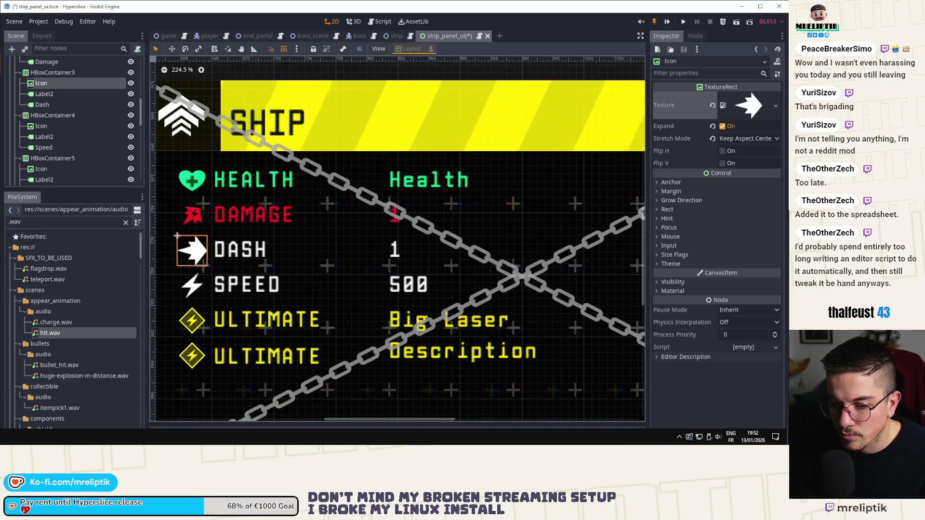
Start Affinity Designer 2, give the HEALTH row icon heart.png, and save the scene
{"action": "key", "text": "super"}
{"action": "left_click", "coordinate": [154, 128]}
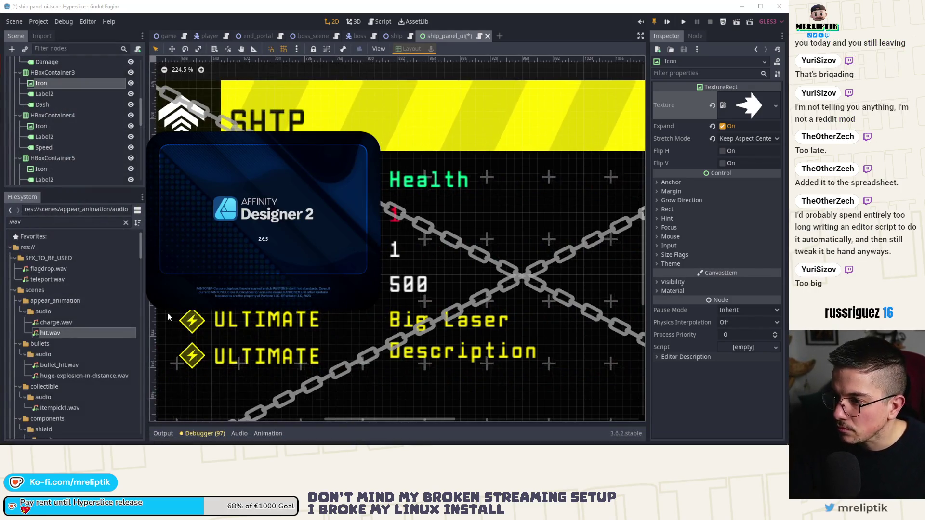
{"action": "scroll", "coordinate": [67, 120], "scroll_direction": "down", "scroll_amount": 5}
{"action": "left_click", "coordinate": [40, 173]}
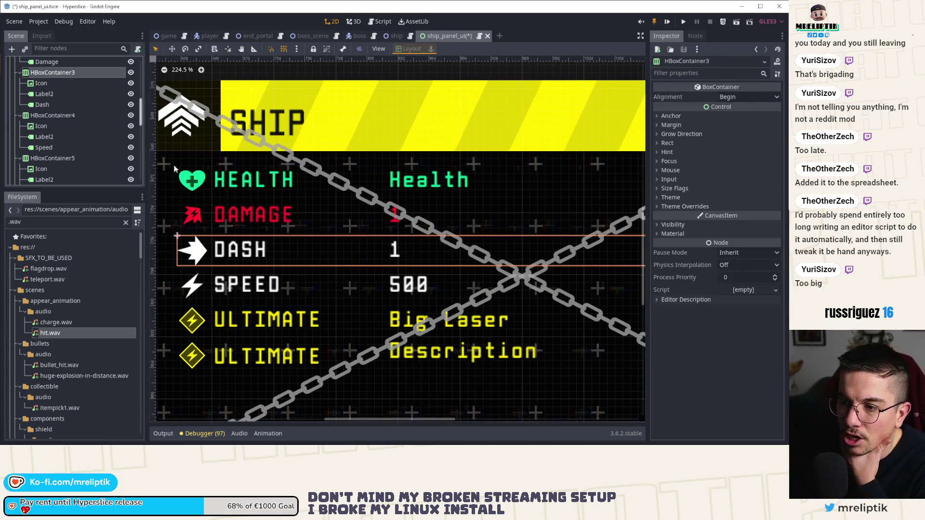
{"action": "scroll", "coordinate": [72, 125], "scroll_direction": "up", "scroll_amount": 8}
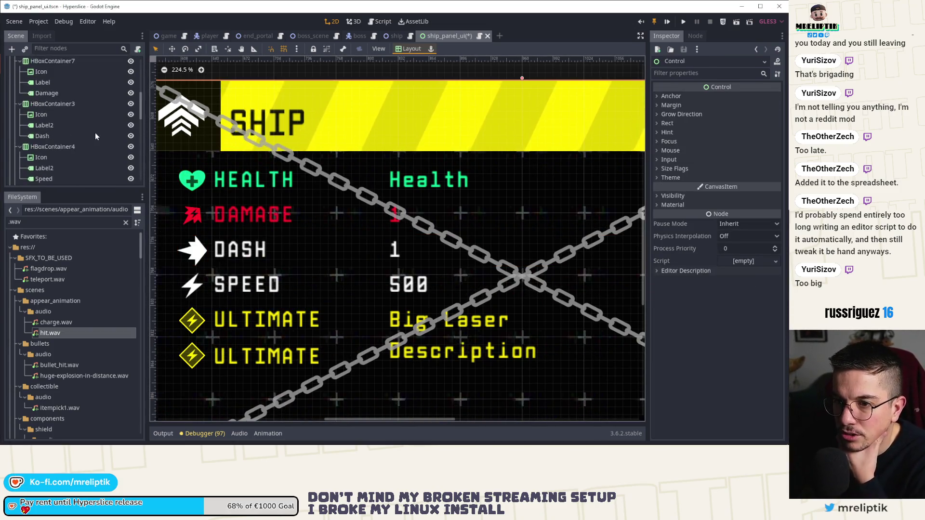
{"action": "left_click", "coordinate": [57, 105]}
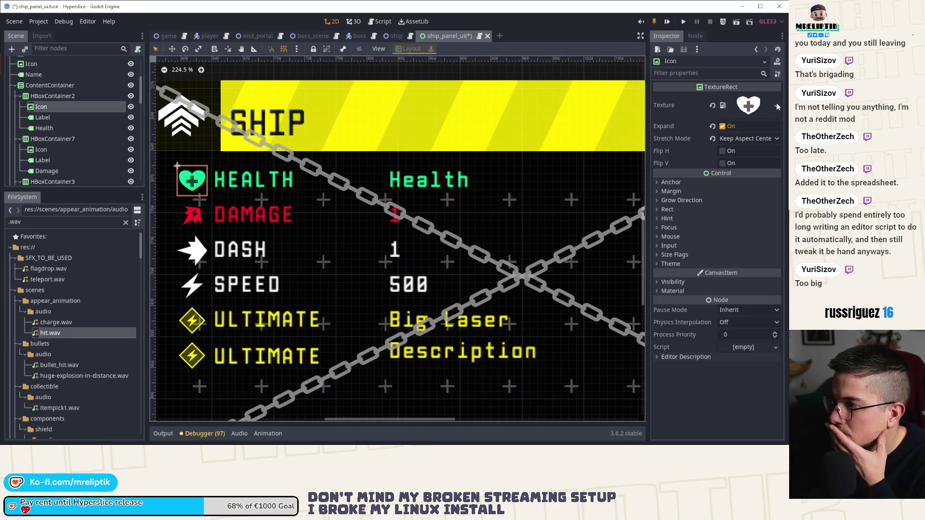
{"action": "left_click", "coordinate": [775, 106]}
{"action": "left_click", "coordinate": [704, 272]}
{"action": "type", "text": "heart"}
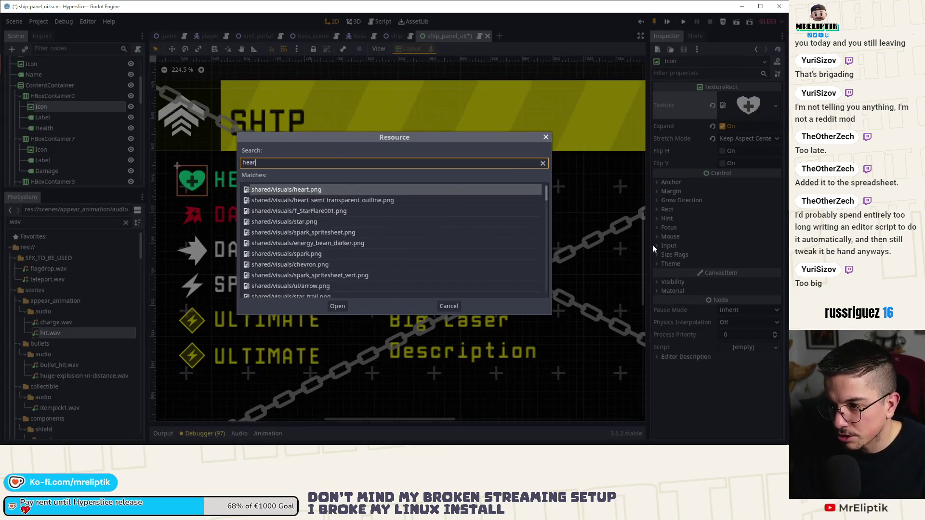
{"action": "left_click", "coordinate": [321, 190]}
{"action": "double_click", "coordinate": [322, 190]}
{"action": "key", "text": "ctrl+s"}
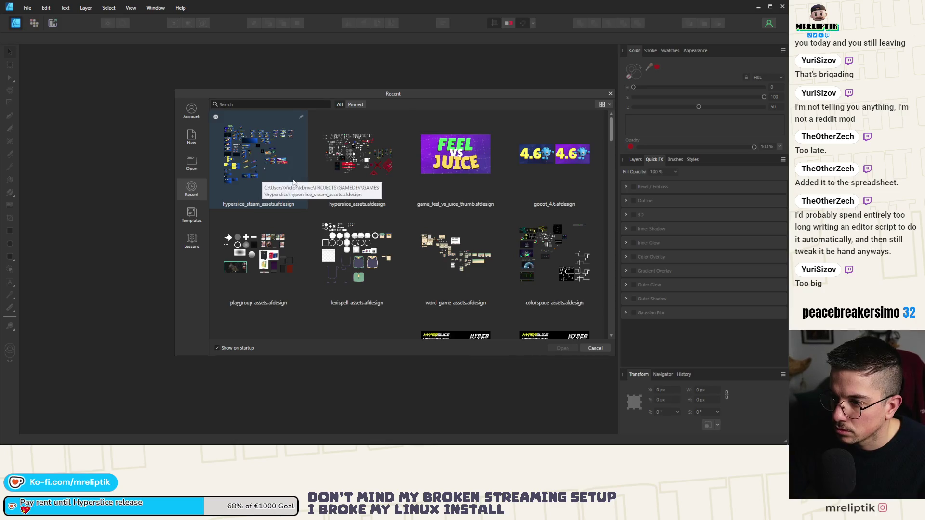
Open the hyperslice_assets design file from the recent documents
{"action": "double_click", "coordinate": [251, 178]}
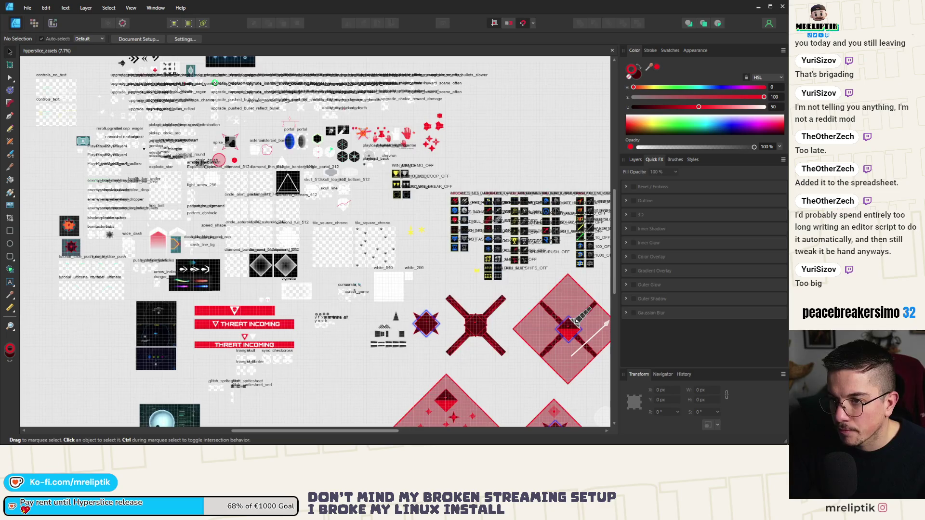
{"action": "scroll", "coordinate": [444, 122], "scroll_direction": "up", "scroll_amount": 5}
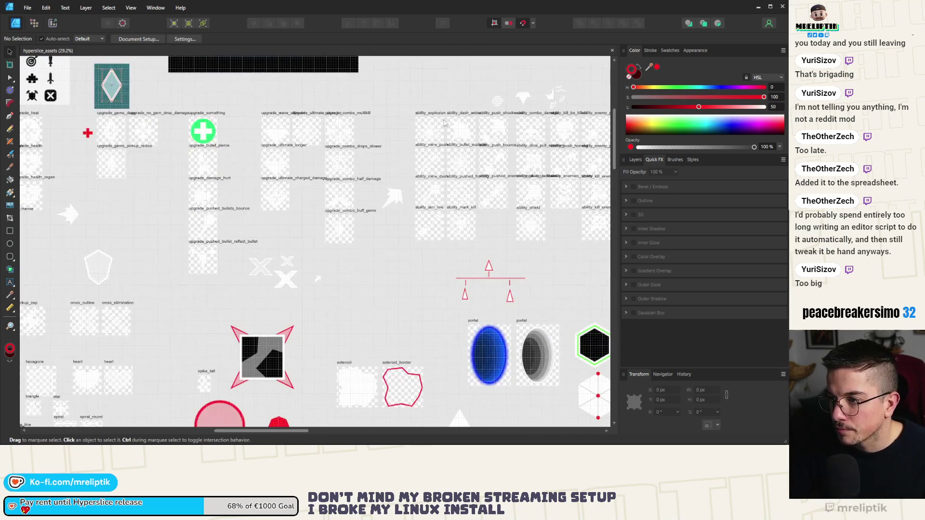
{"action": "scroll", "coordinate": [444, 123], "scroll_direction": "down", "scroll_amount": 3}
{"action": "scroll", "coordinate": [459, 137], "scroll_direction": "up", "scroll_amount": 5}
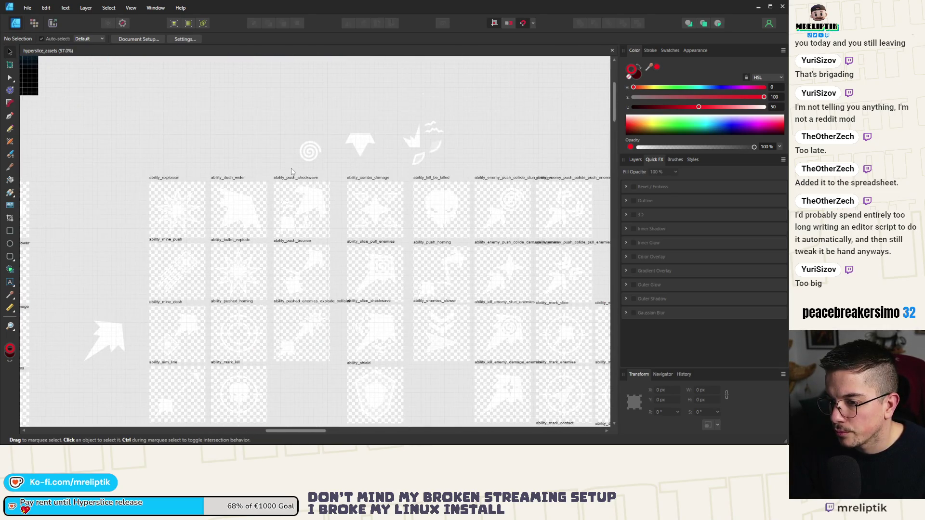
{"action": "scroll", "coordinate": [307, 171], "scroll_direction": "down", "scroll_amount": 5}
{"action": "scroll", "coordinate": [263, 193], "scroll_direction": "up", "scroll_amount": 3}
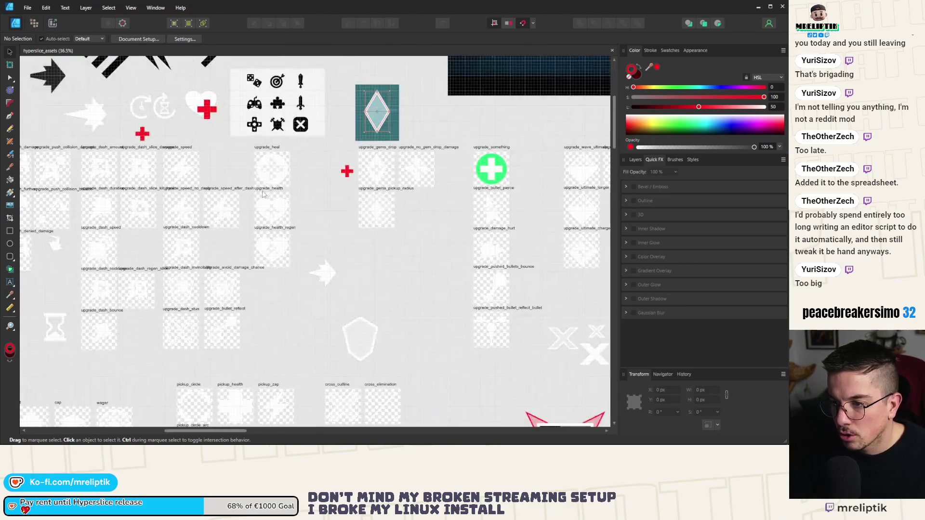
{"action": "scroll", "coordinate": [194, 179], "scroll_direction": "up", "scroll_amount": 3}
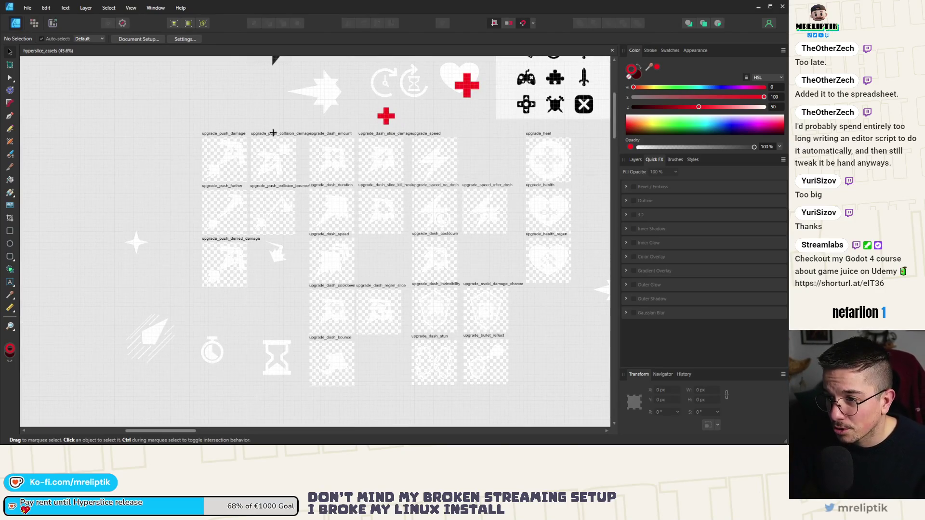
Move the upgrade_dash_slice_damage artboard down and round its Y position to 1125 px
{"action": "left_click", "coordinate": [224, 133]}
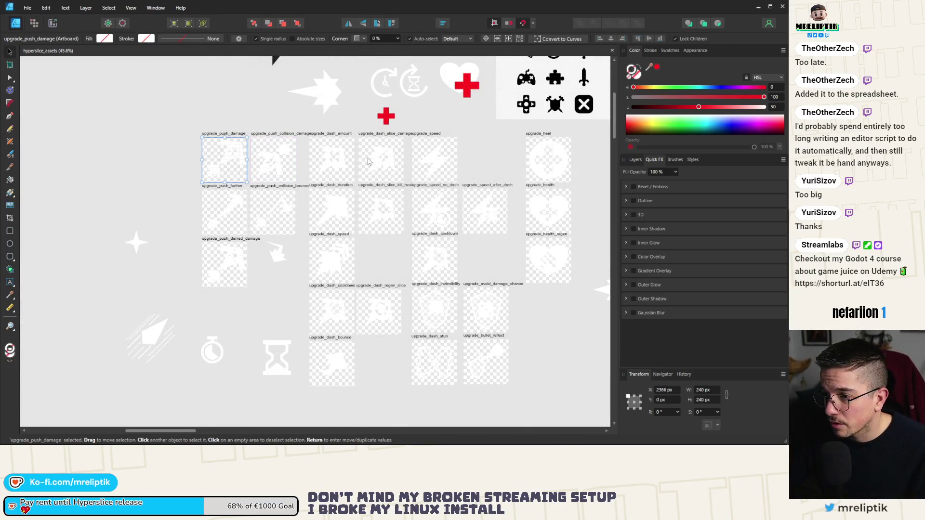
{"action": "scroll", "coordinate": [369, 162], "scroll_direction": "up", "scroll_amount": 3}
{"action": "left_click", "coordinate": [389, 124]}
{"action": "mouse_move", "coordinate": [399, 132]}
{"action": "left_mouse_down"}
{"action": "mouse_move", "coordinate": [154, 379]}
{"action": "mouse_move", "coordinate": [156, 248]}
{"action": "left_mouse_up"}
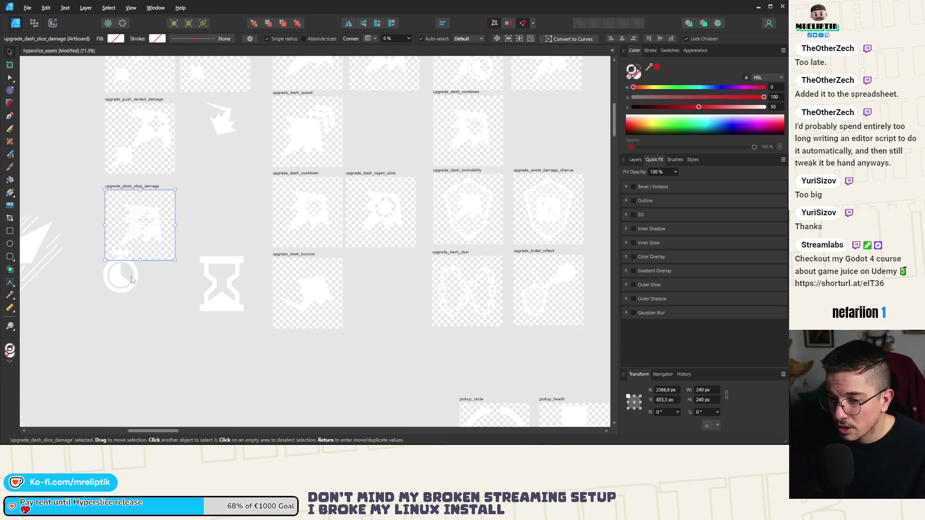
{"action": "scroll", "coordinate": [242, 277], "scroll_direction": "down", "scroll_amount": 5}
{"action": "left_click", "coordinate": [150, 309]}
{"action": "scroll", "coordinate": [173, 280], "scroll_direction": "up", "scroll_amount": 5}
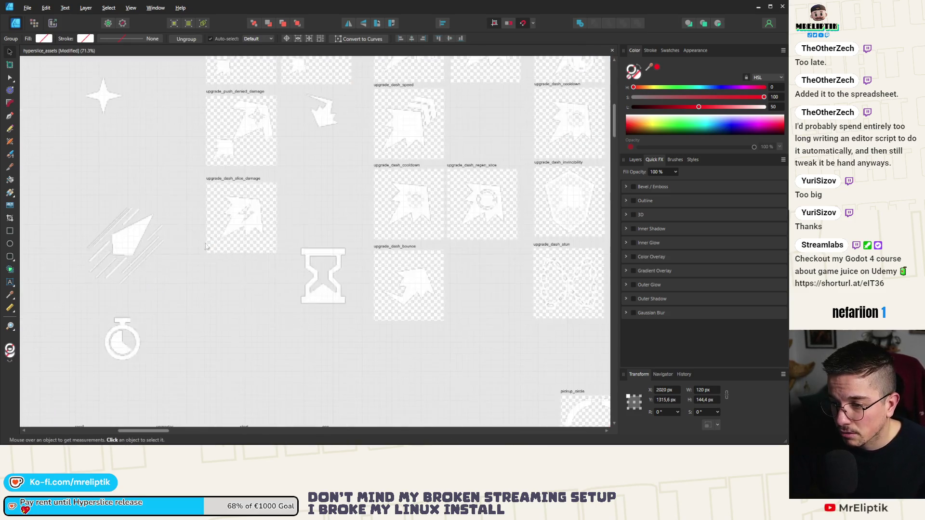
{"action": "left_click", "coordinate": [232, 182]}
{"action": "left_click_drag", "start_coordinate": [232, 181], "coordinate": [229, 261]}
{"action": "left_click", "coordinate": [669, 391]}
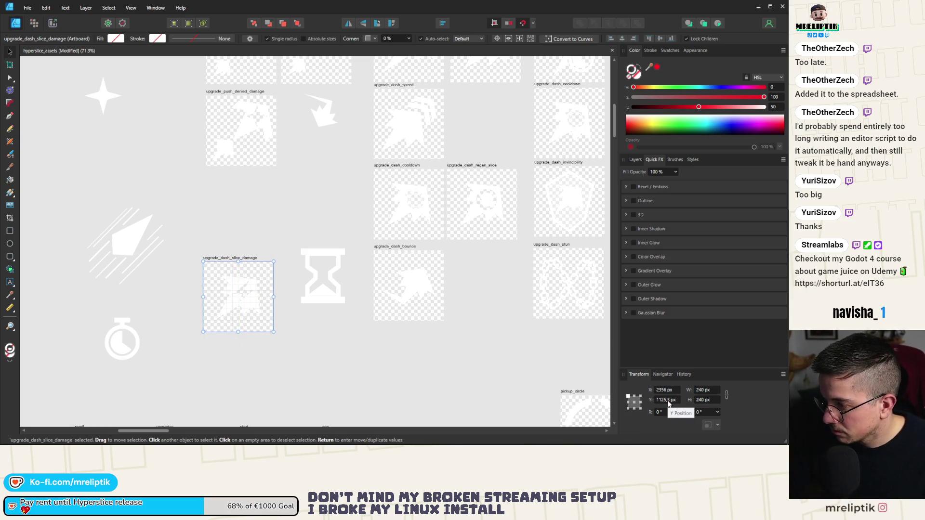
{"action": "left_click", "coordinate": [669, 402]}
{"action": "key", "text": "BackSpace"}
{"action": "key", "text": "BackSpace"}
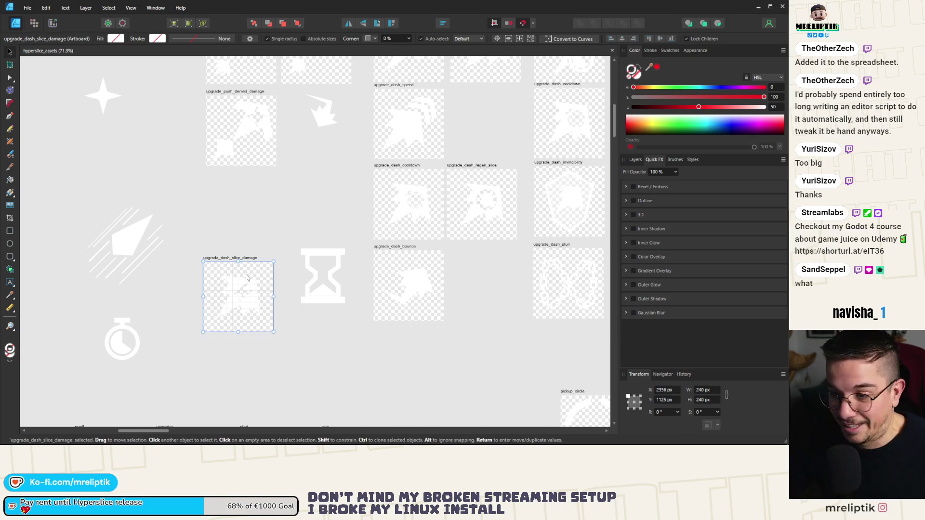
{"action": "scroll", "coordinate": [247, 275], "scroll_direction": "up", "scroll_amount": 5}
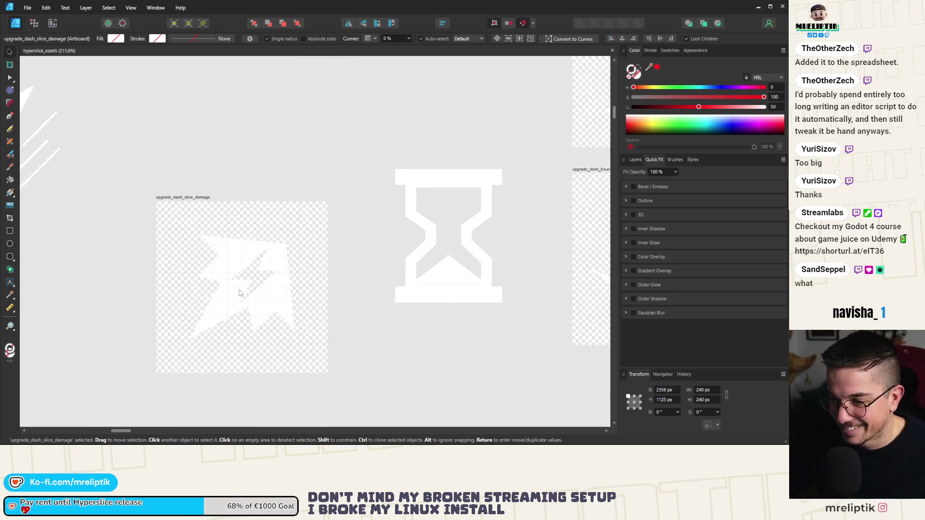
Delete the four inner notch nodes from the dash icon shape
{"action": "double_click", "coordinate": [227, 254]}
{"action": "mouse_move", "coordinate": [227, 253]}
{"action": "left_mouse_down"}
{"action": "mouse_move", "coordinate": [255, 309]}
{"action": "mouse_move", "coordinate": [287, 302]}
{"action": "left_mouse_up"}
{"action": "key", "text": "Delete"}
{"action": "key", "text": "ctrl+z"}
{"action": "key", "text": "Delete"}
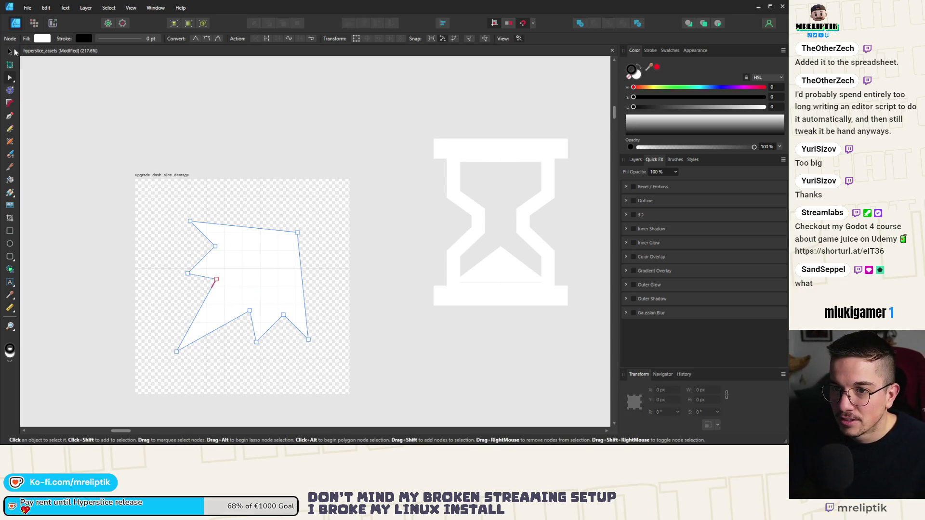
{"action": "left_click", "coordinate": [11, 52]}
Rename the artboard to dash_icon_angled and save the document
{"action": "double_click", "coordinate": [173, 176]}
{"action": "type", "text": "dash_angled"}
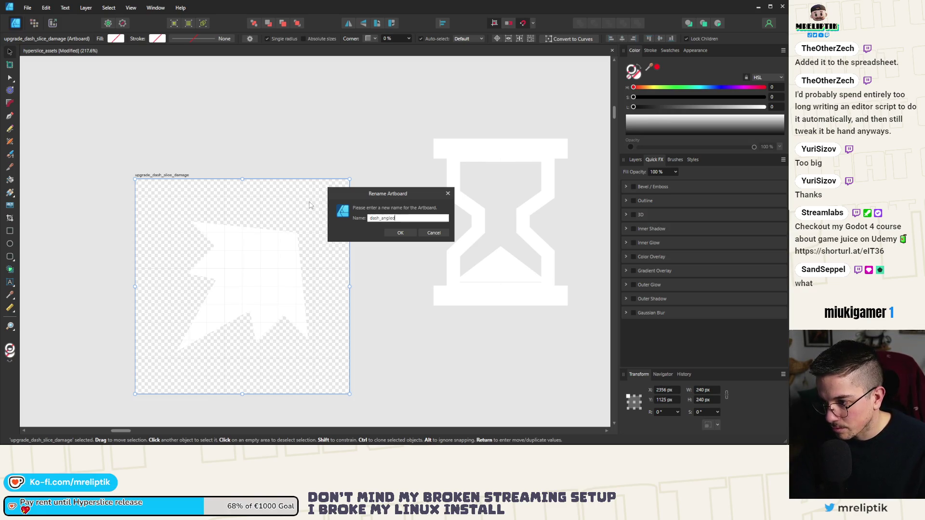
{"action": "key", "text": "ctrl+a"}
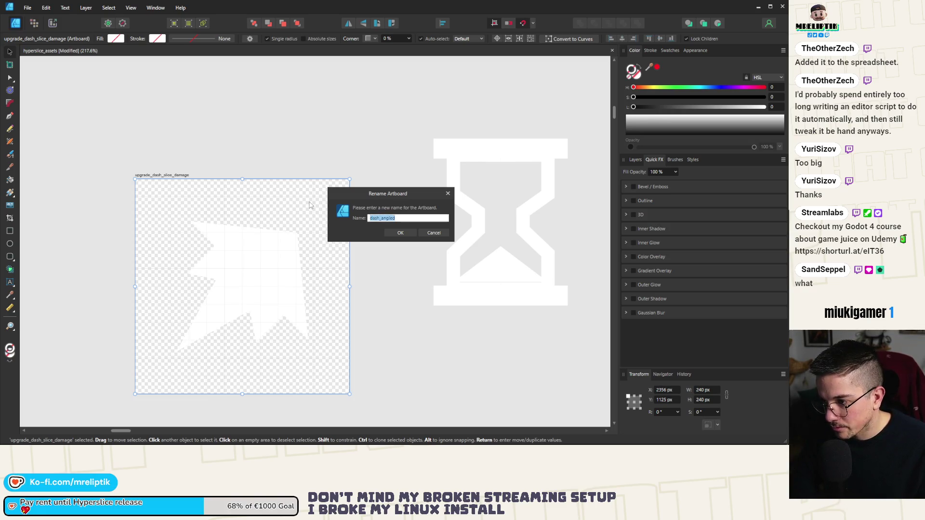
{"action": "type", "text": "n_"}
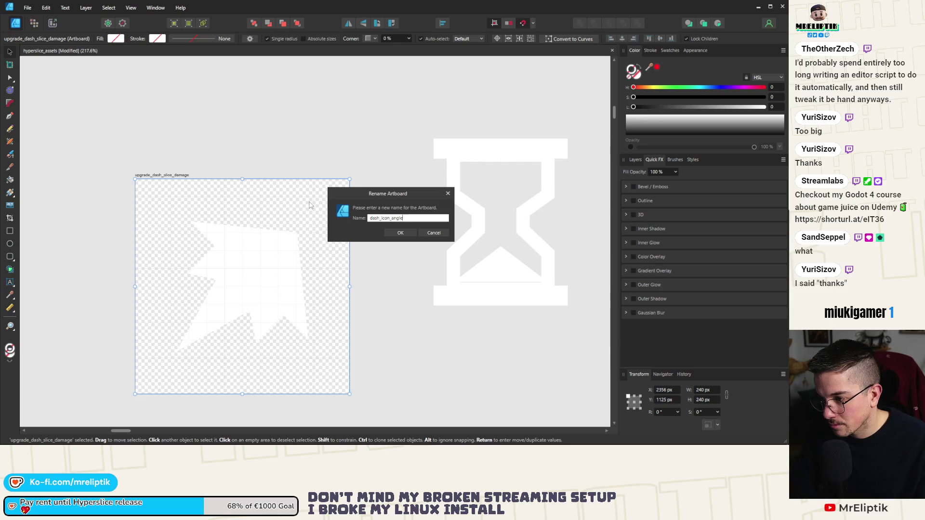
{"action": "type", "text": "d"}
{"action": "key", "text": "Return"}
{"action": "key", "text": "ctrl+s"}
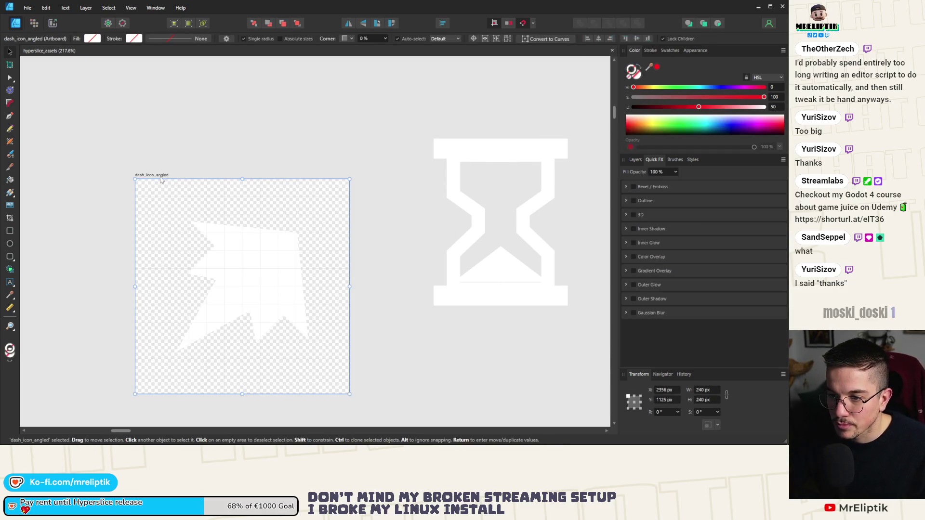
{"action": "key", "text": "ctrl+shift+s"}
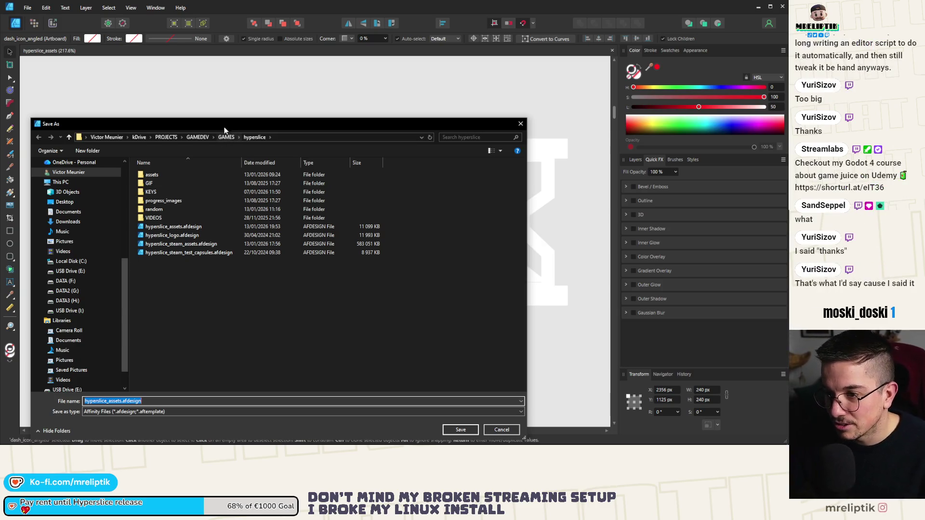
{"action": "left_click_drag", "start_coordinate": [227, 125], "coordinate": [234, 99]}
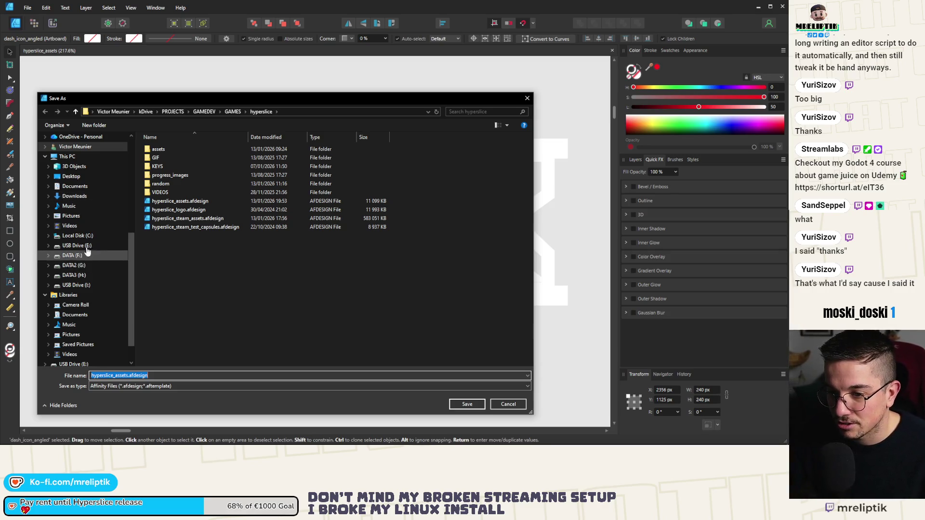
{"action": "scroll", "coordinate": [83, 177], "scroll_direction": "up", "scroll_amount": 5}
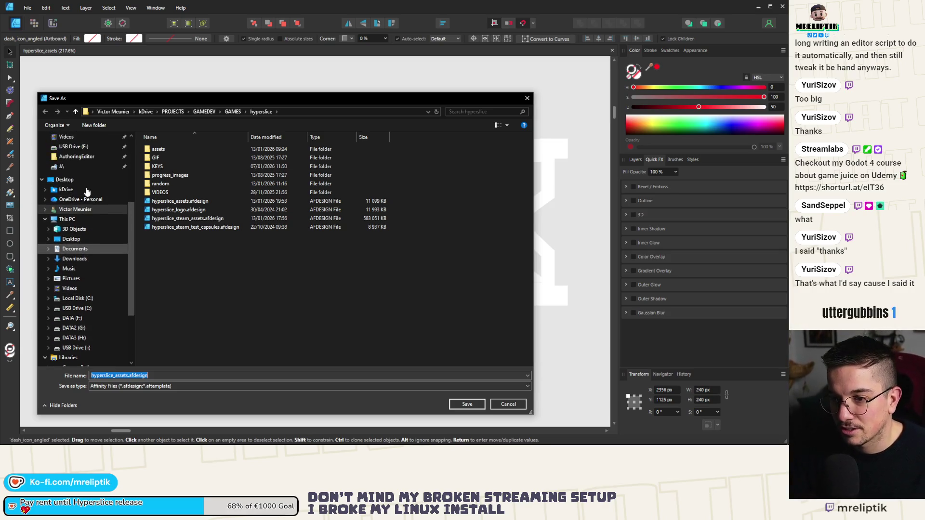
{"action": "left_click", "coordinate": [75, 187]}
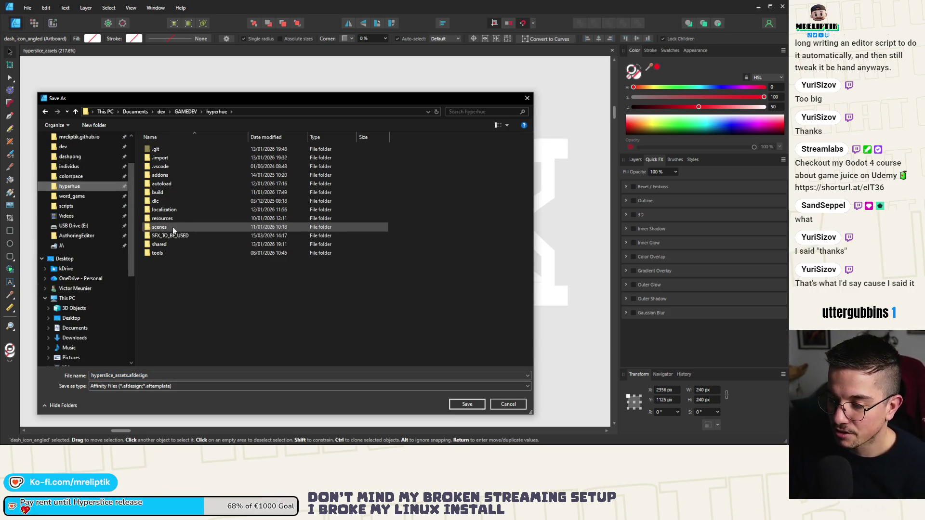
{"action": "double_click", "coordinate": [174, 228]}
{"action": "left_click", "coordinate": [218, 112]}
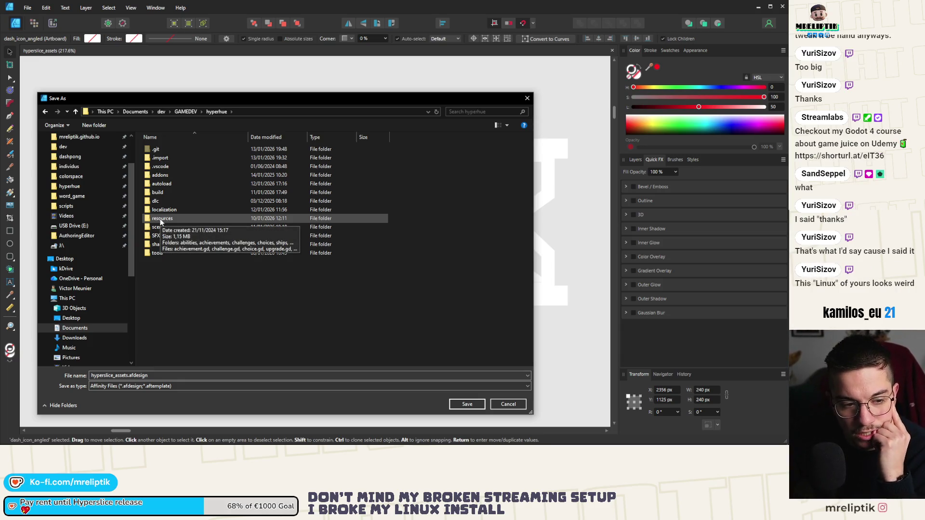
{"action": "double_click", "coordinate": [159, 228]}
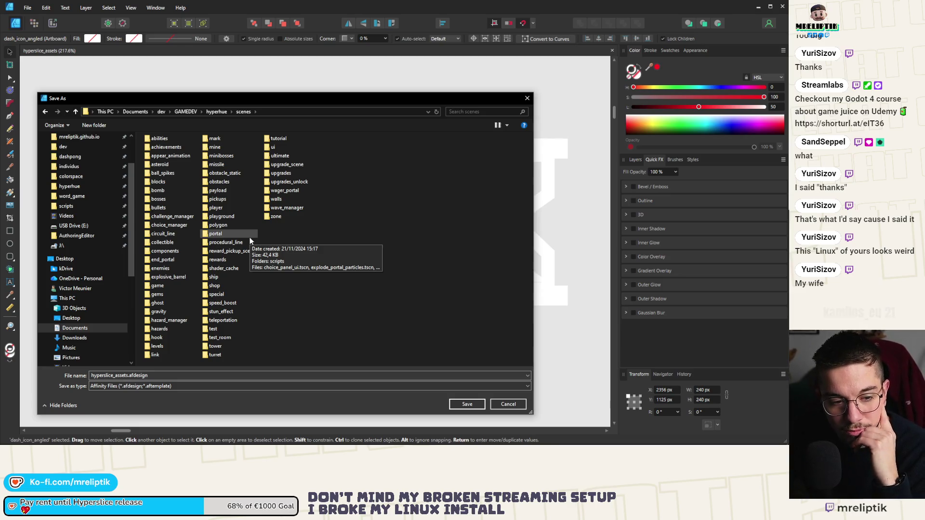
{"action": "left_click", "coordinate": [216, 112]}
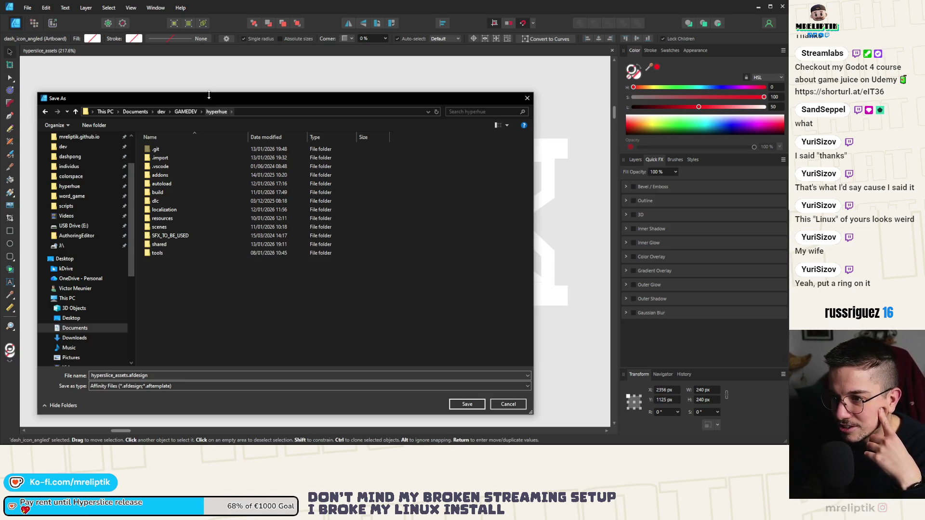
{"action": "left_click_drag", "start_coordinate": [209, 98], "coordinate": [217, 93]}
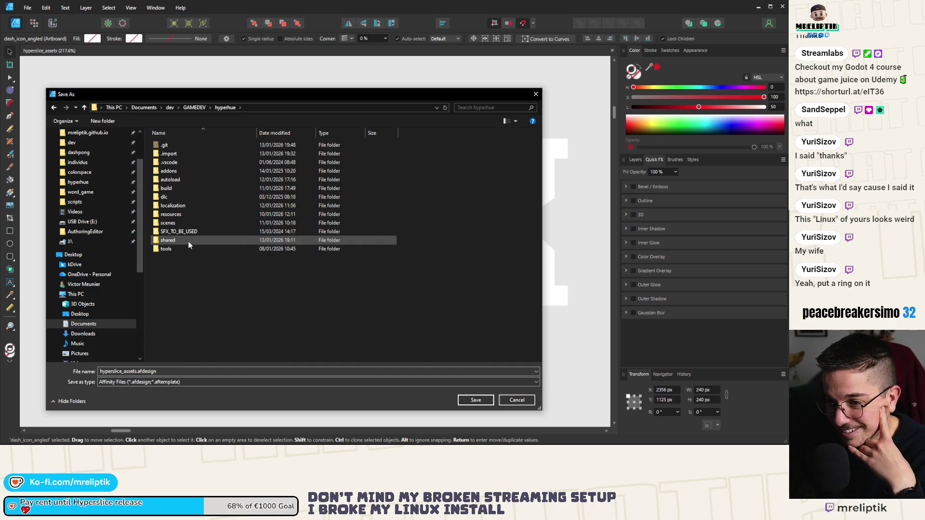
{"action": "double_click", "coordinate": [193, 224]}
{"action": "left_click", "coordinate": [225, 107]}
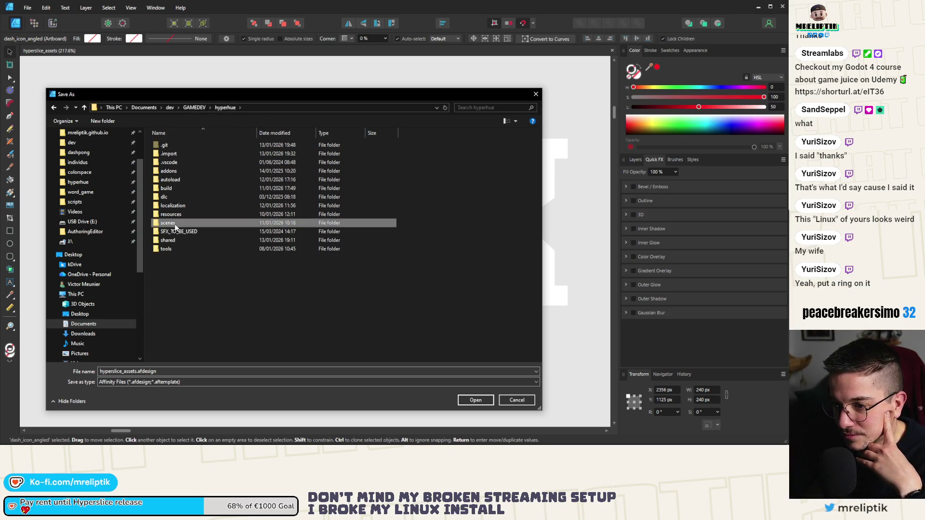
{"action": "double_click", "coordinate": [179, 223]}
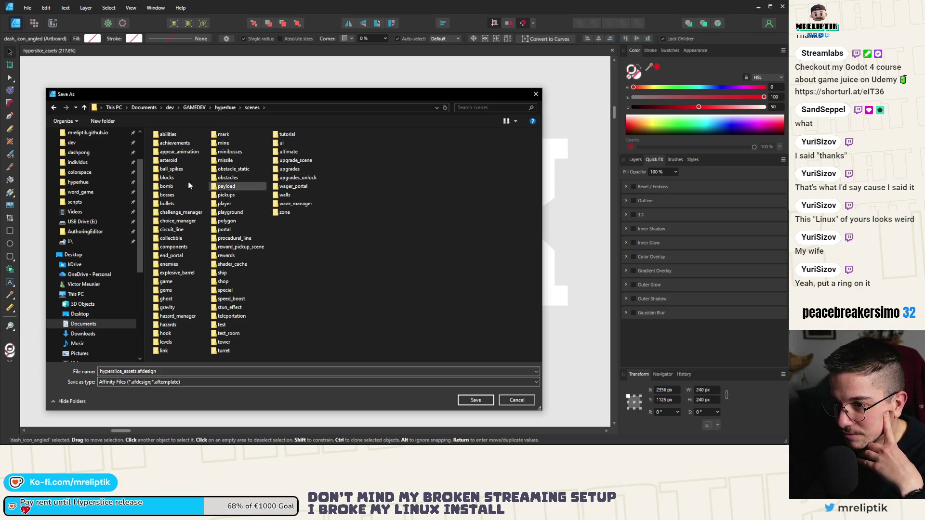
{"action": "double_click", "coordinate": [282, 143]}
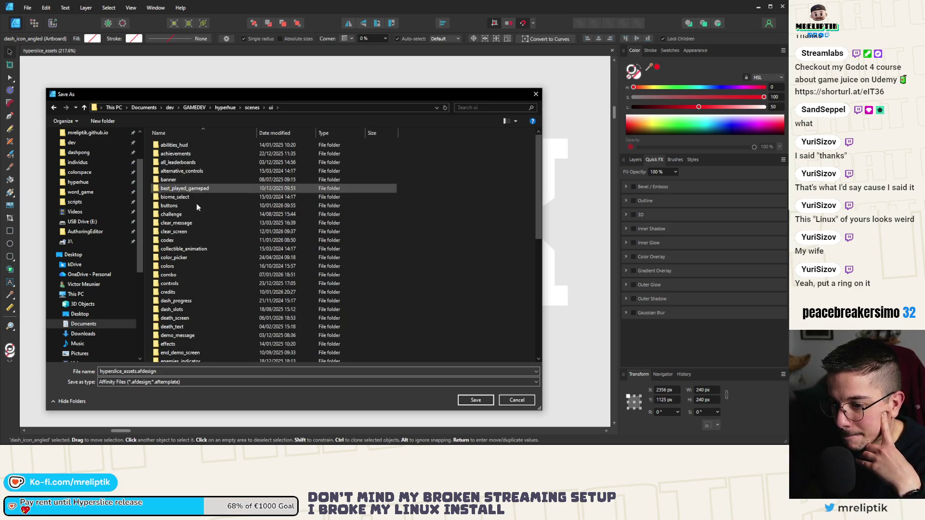
{"action": "scroll", "coordinate": [209, 230], "scroll_direction": "down", "scroll_amount": 10}
{"action": "scroll", "coordinate": [210, 232], "scroll_direction": "up", "scroll_amount": 10}
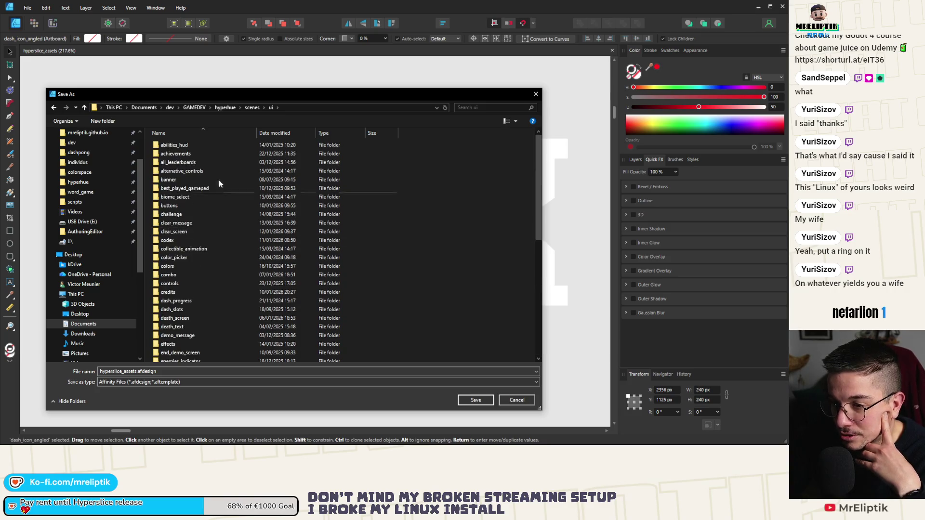
{"action": "left_click", "coordinate": [223, 108]}
{"action": "double_click", "coordinate": [191, 232]}
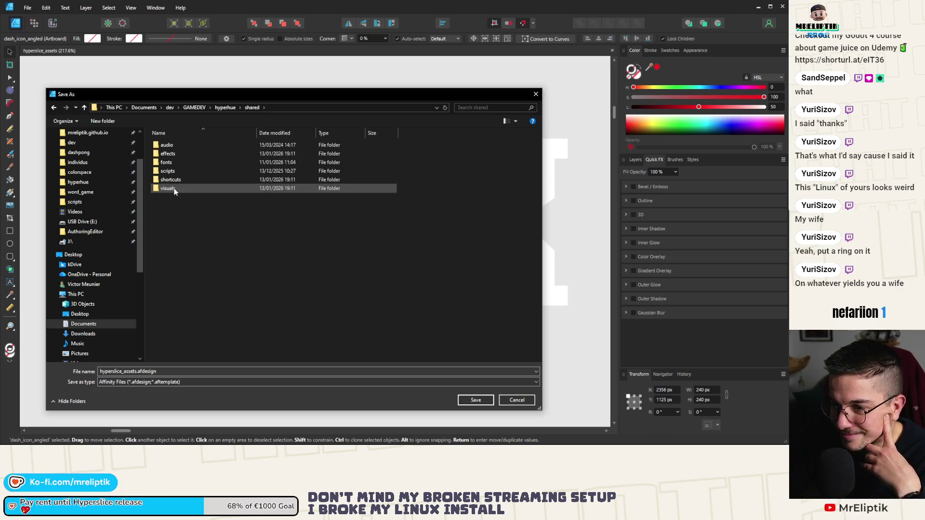
{"action": "double_click", "coordinate": [186, 187]}
{"action": "double_click", "coordinate": [167, 150]}
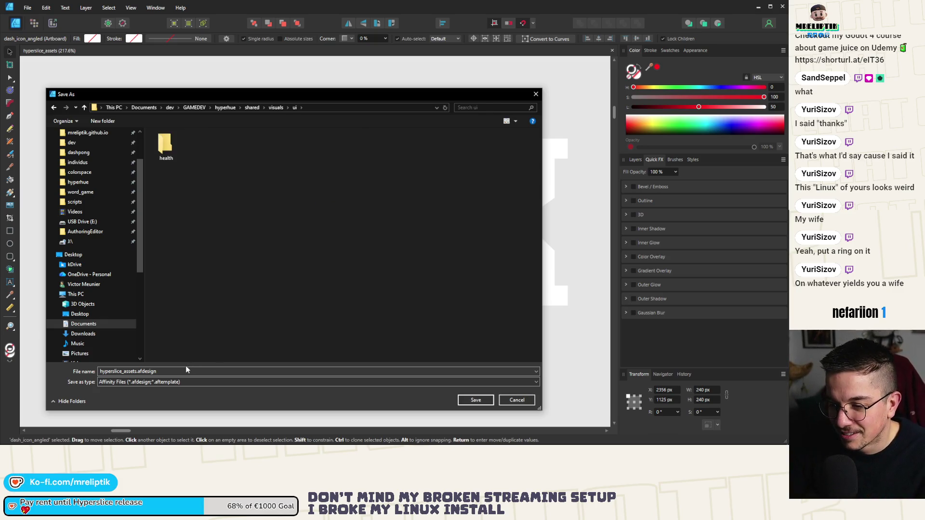
{"action": "key", "text": "Return"}
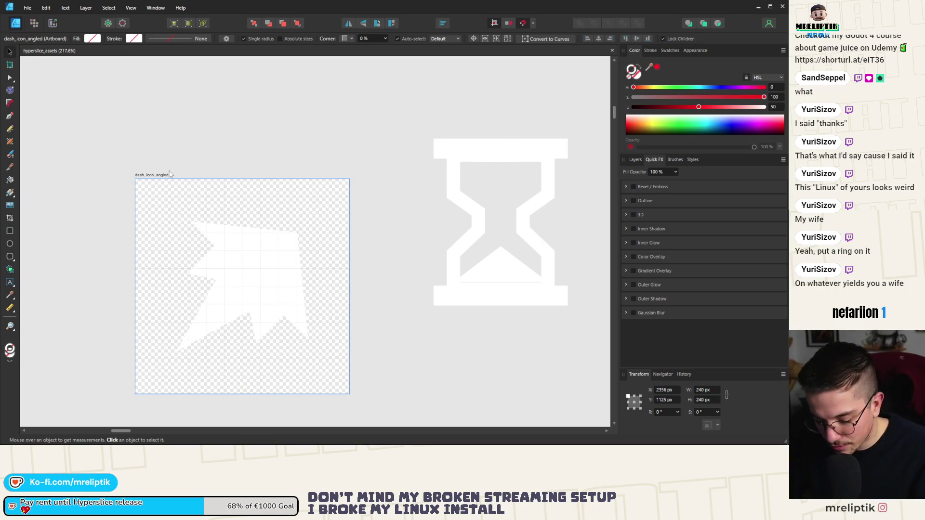
{"action": "left_click", "coordinate": [168, 176]}
Start a PNG export of the artboard and accept the export settings
{"action": "key", "text": "ctrl+shift+s"}
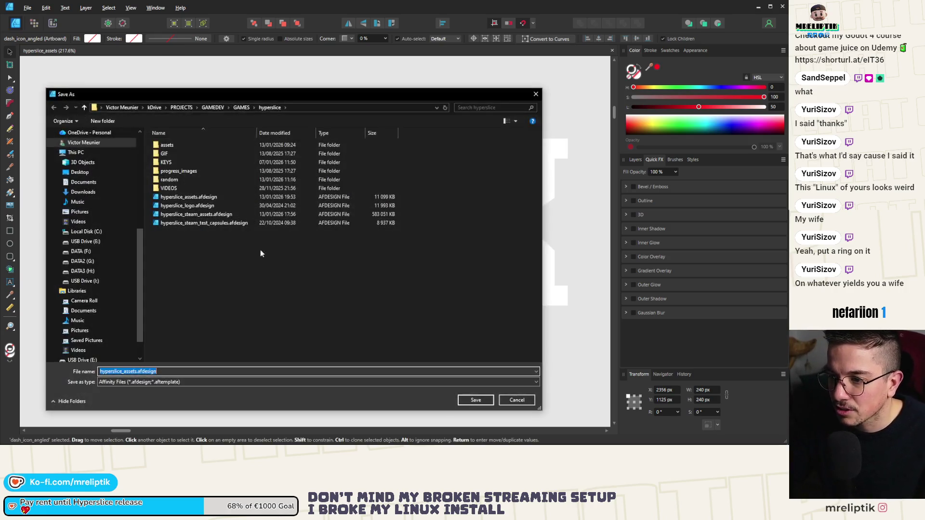
{"action": "key", "text": "Escape"}
{"action": "key", "text": "ctrl+alt+shift+w"}
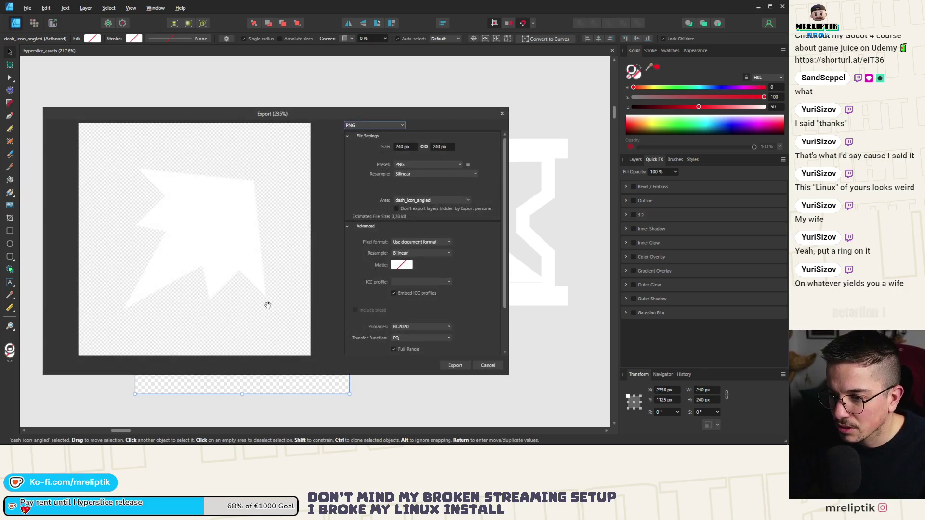
{"action": "left_click", "coordinate": [456, 365]}
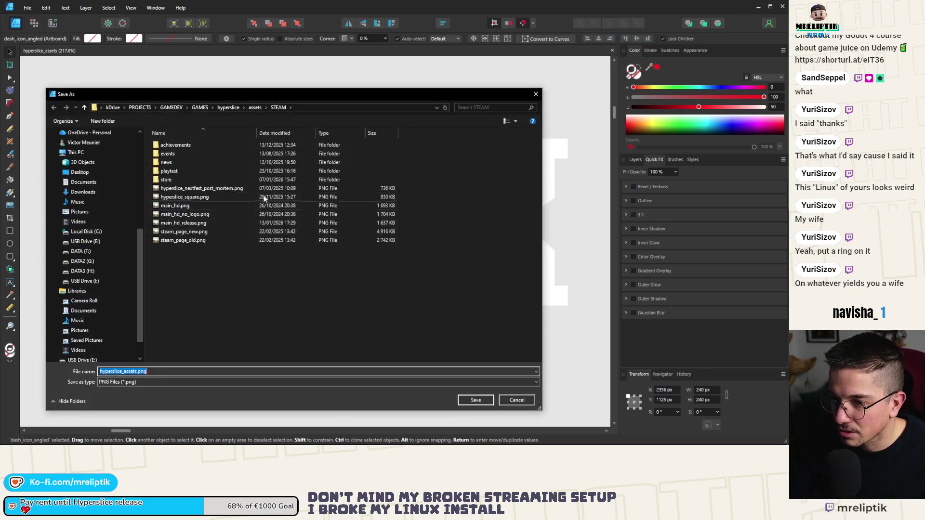
Save the PNG as dash_icon_angled in the hyperhue shared/visuals/ui folder
{"action": "scroll", "coordinate": [92, 206], "scroll_direction": "up", "scroll_amount": 5}
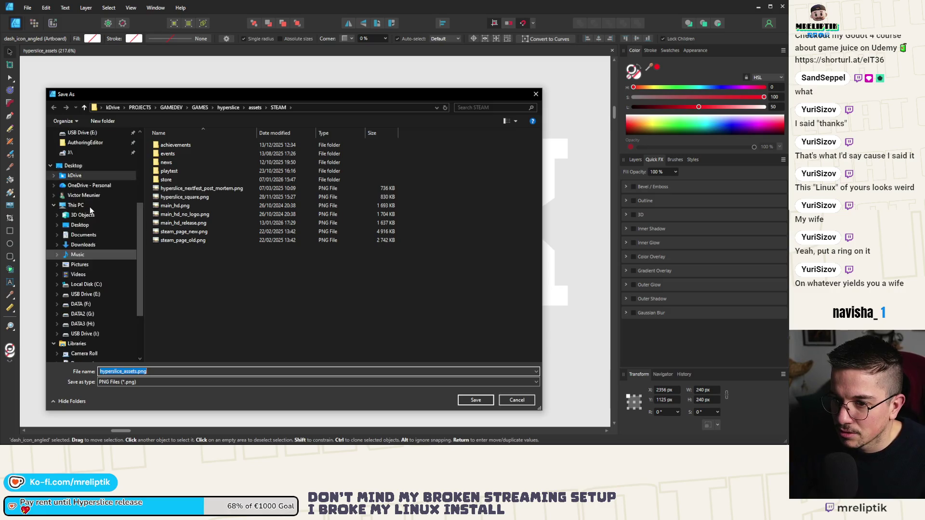
{"action": "left_click", "coordinate": [80, 212]}
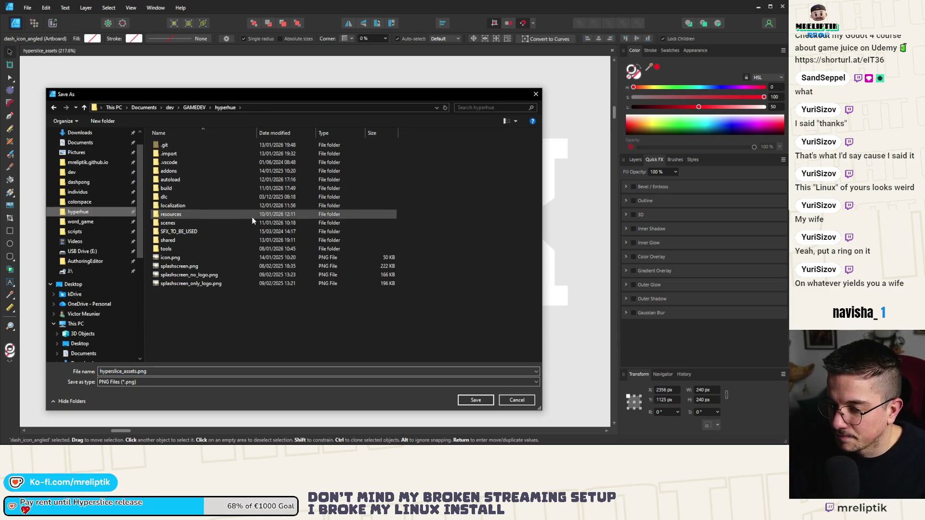
{"action": "double_click", "coordinate": [183, 223]}
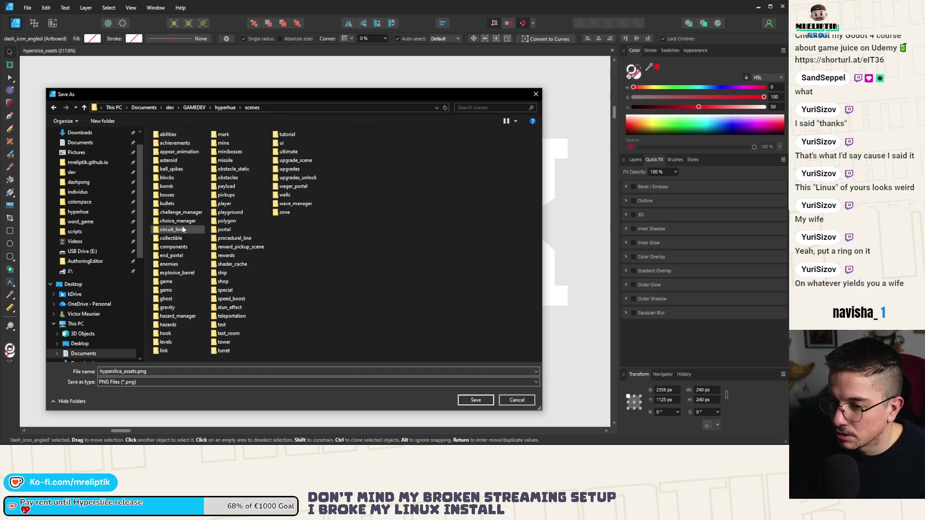
{"action": "key", "text": "alt+Up"}
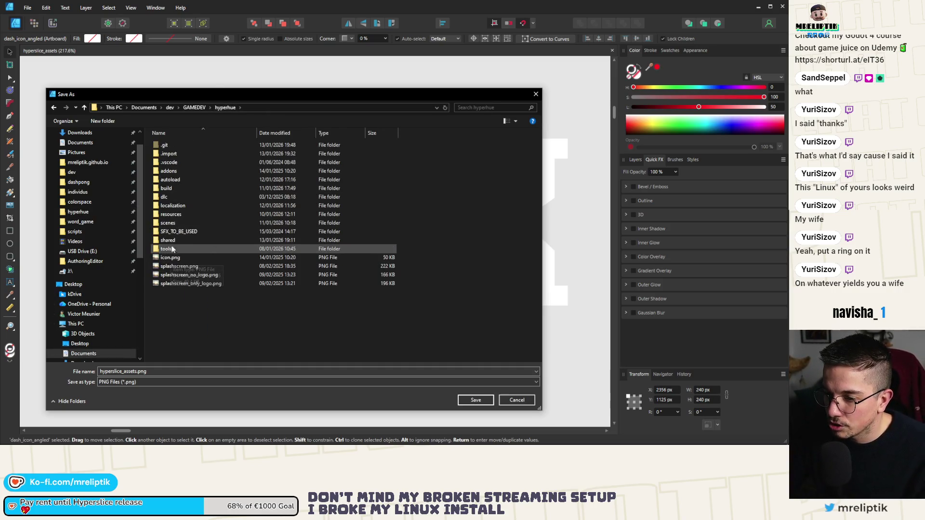
{"action": "double_click", "coordinate": [187, 240]}
{"action": "double_click", "coordinate": [176, 188]}
{"action": "double_click", "coordinate": [170, 152]}
{"action": "double_click", "coordinate": [172, 374]}
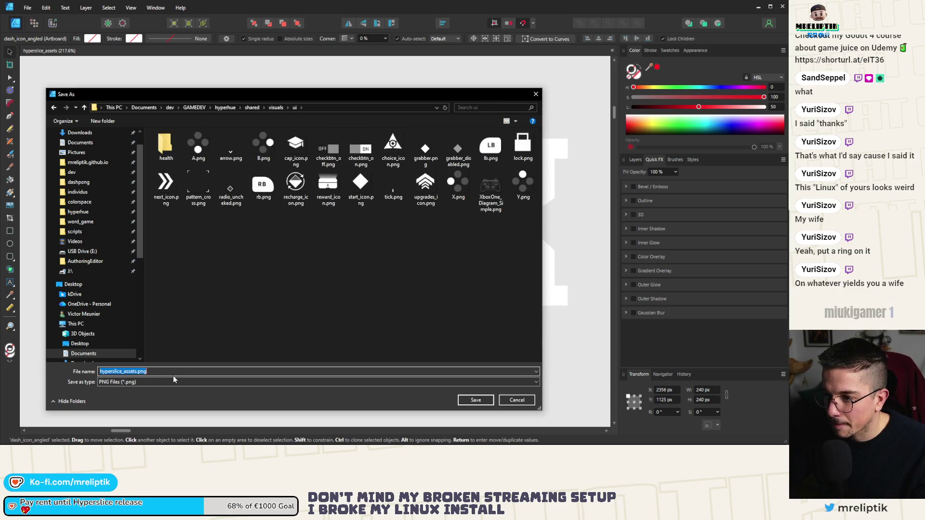
{"action": "type", "text": "dash_icon_angled"}
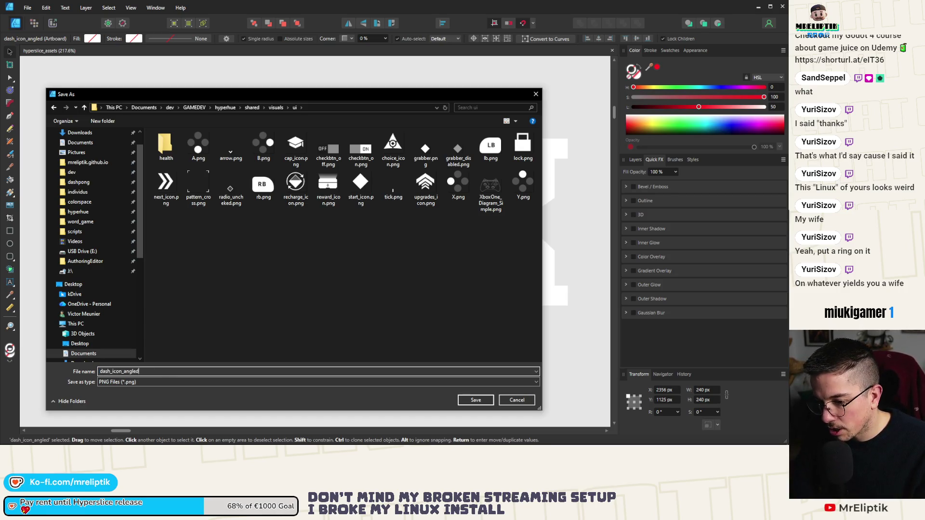
{"action": "key", "text": "Return"}
{"action": "left_click", "coordinate": [378, 155]}
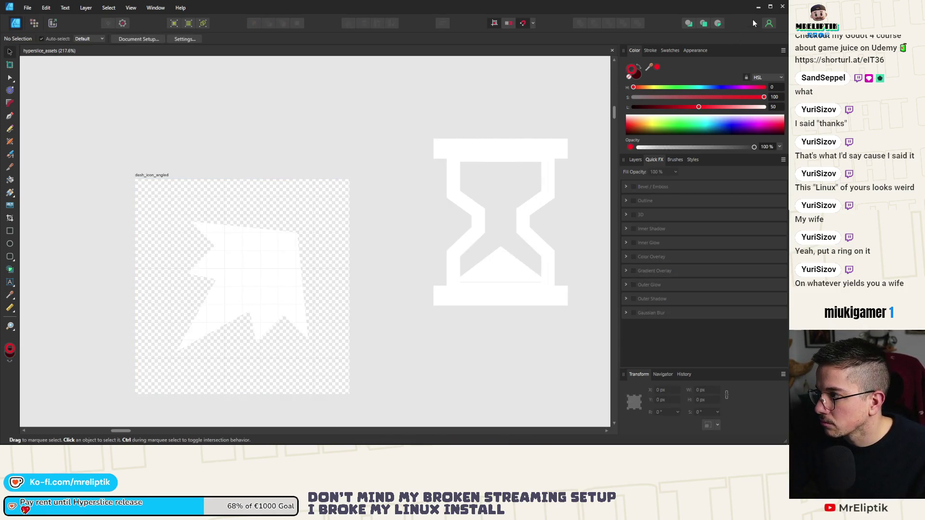
Back in Godot, set the DASH icon's texture to dash_icon_angled.png and save ship_panel_ui
{"action": "left_click", "coordinate": [758, 7]}
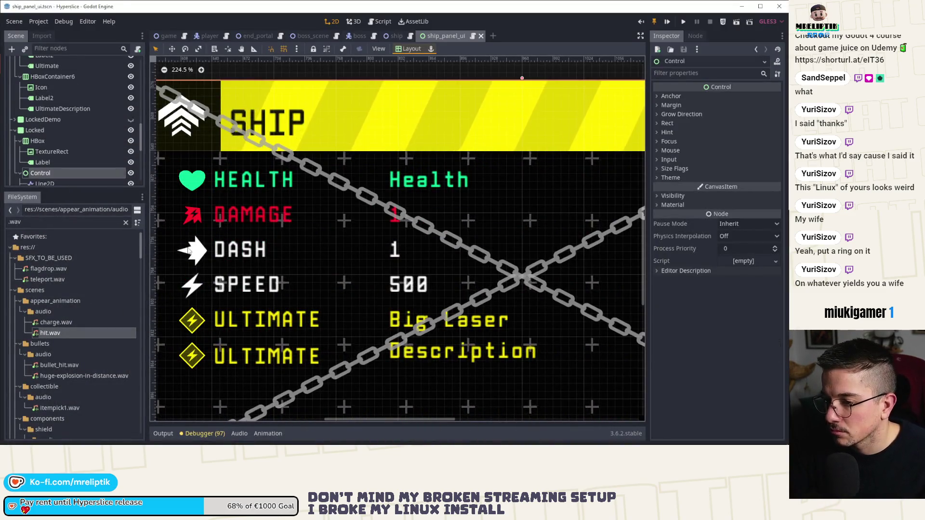
{"action": "scroll", "coordinate": [68, 140], "scroll_direction": "up", "scroll_amount": 3}
{"action": "scroll", "coordinate": [68, 126], "scroll_direction": "up", "scroll_amount": 2}
{"action": "left_click", "coordinate": [58, 96]}
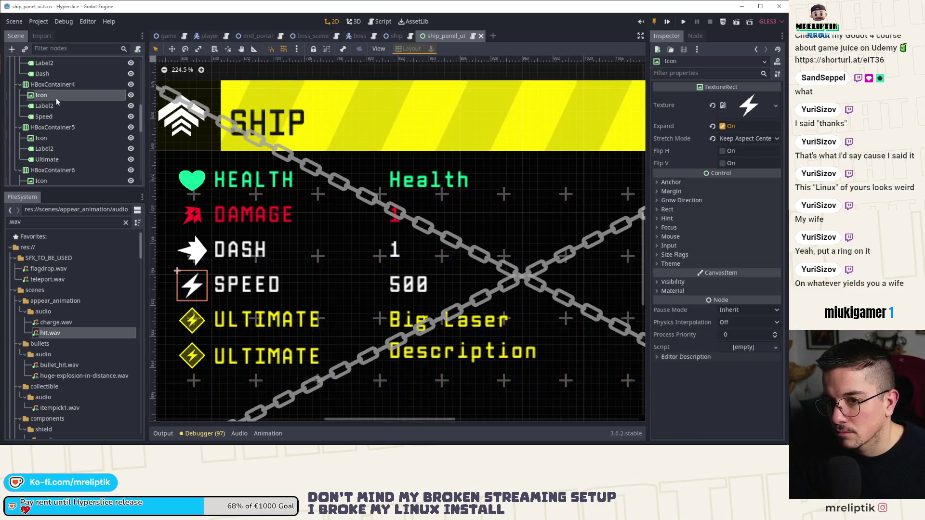
{"action": "scroll", "coordinate": [80, 97], "scroll_direction": "up", "scroll_amount": 2}
{"action": "left_click", "coordinate": [43, 83]}
{"action": "left_click", "coordinate": [775, 106]}
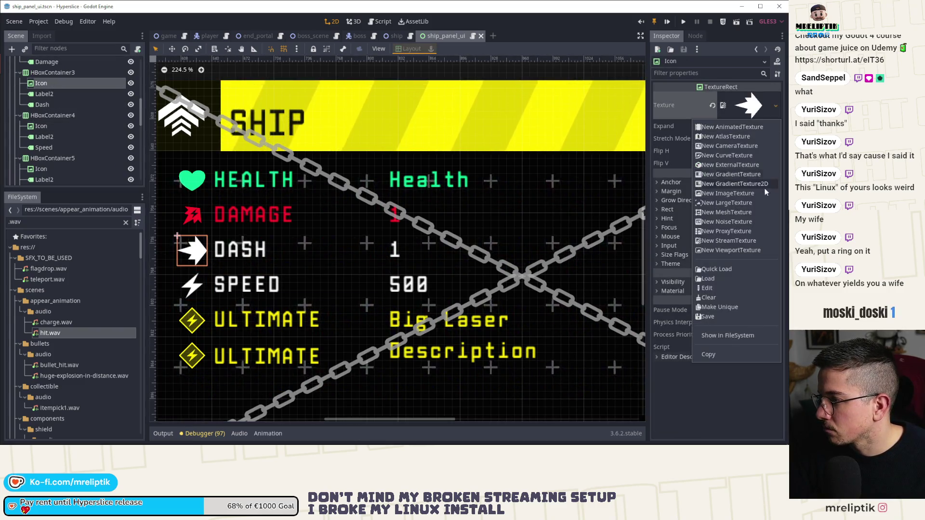
{"action": "left_click", "coordinate": [721, 269]}
{"action": "type", "text": "dash_ic"}
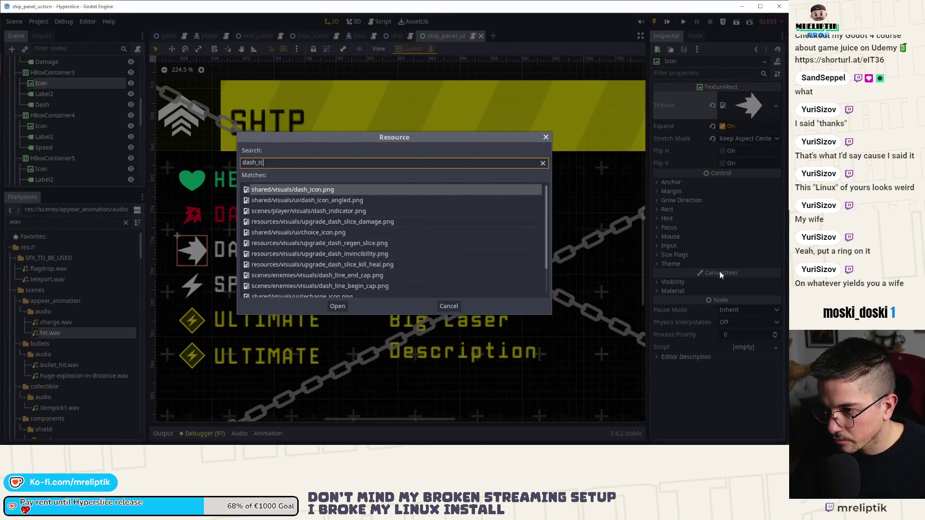
{"action": "type", "text": "on"}
{"action": "key", "text": "Down"}
{"action": "key", "text": "Return"}
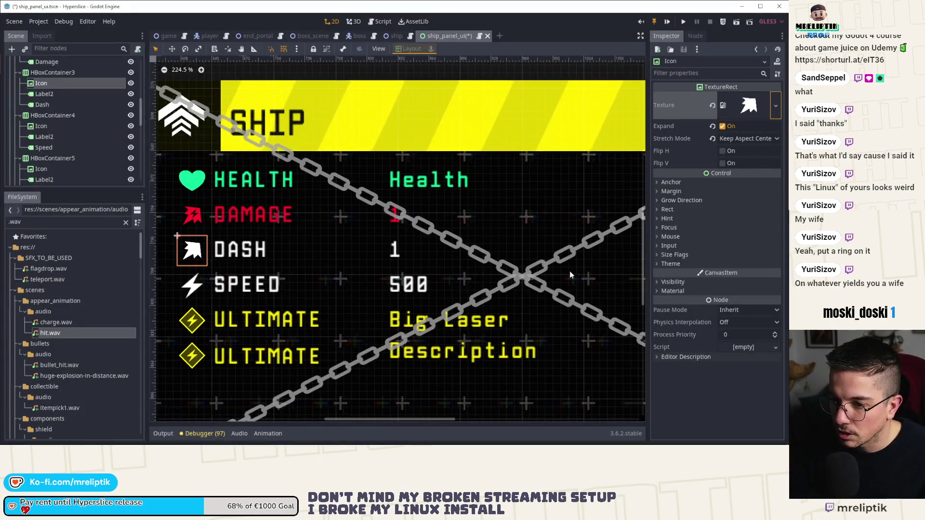
{"action": "scroll", "coordinate": [374, 261], "scroll_direction": "down", "scroll_amount": 5}
{"action": "key", "text": "ctrl+s"}
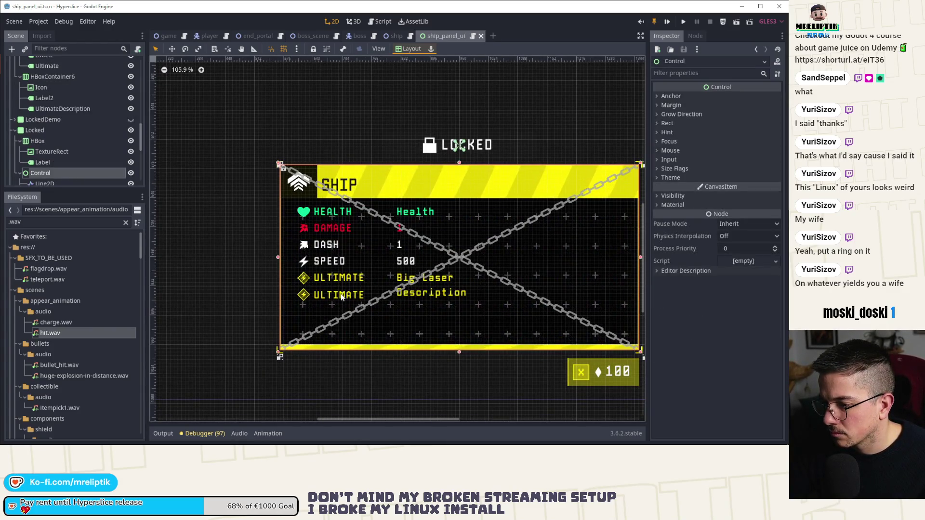
Locate the second ULTIMATE row's icon and label nodes in the scene tree
{"action": "left_click", "coordinate": [52, 151]}
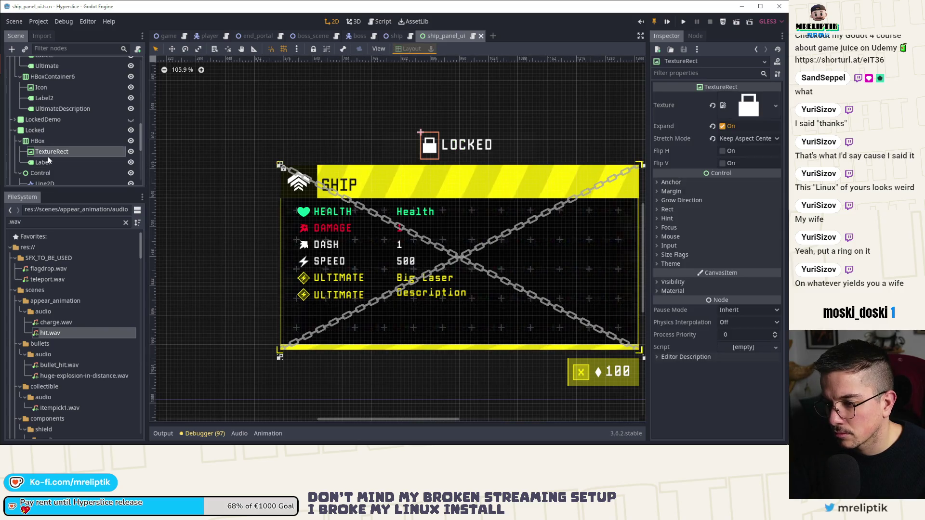
{"action": "left_click", "coordinate": [65, 150]}
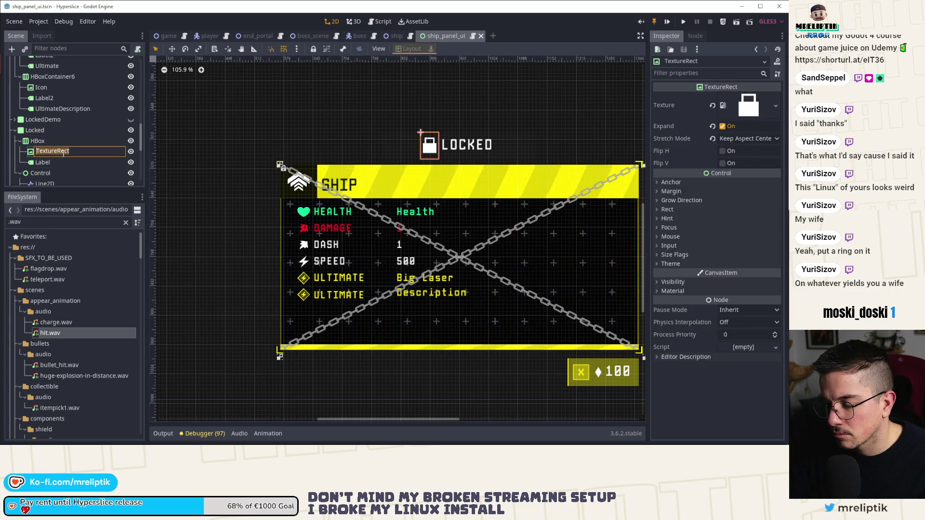
{"action": "left_click", "coordinate": [58, 164]}
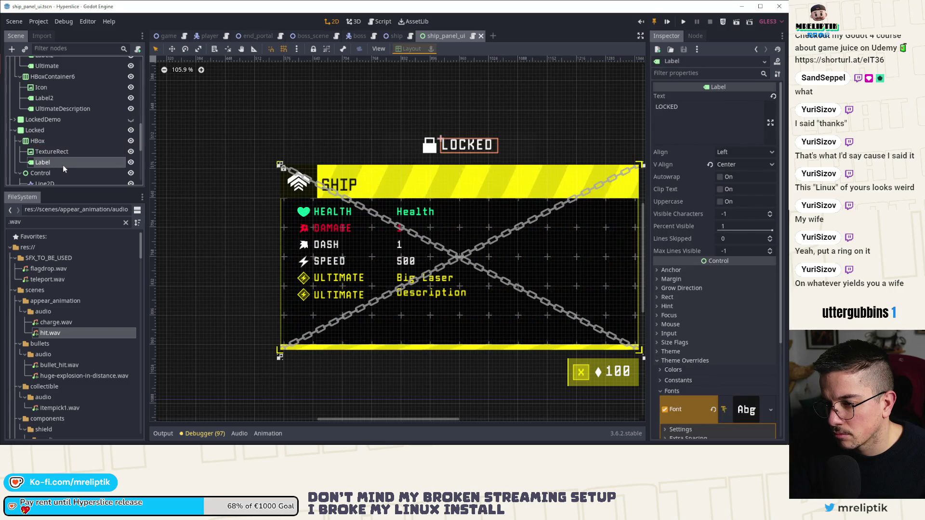
{"action": "scroll", "coordinate": [68, 165], "scroll_direction": "down", "scroll_amount": 3}
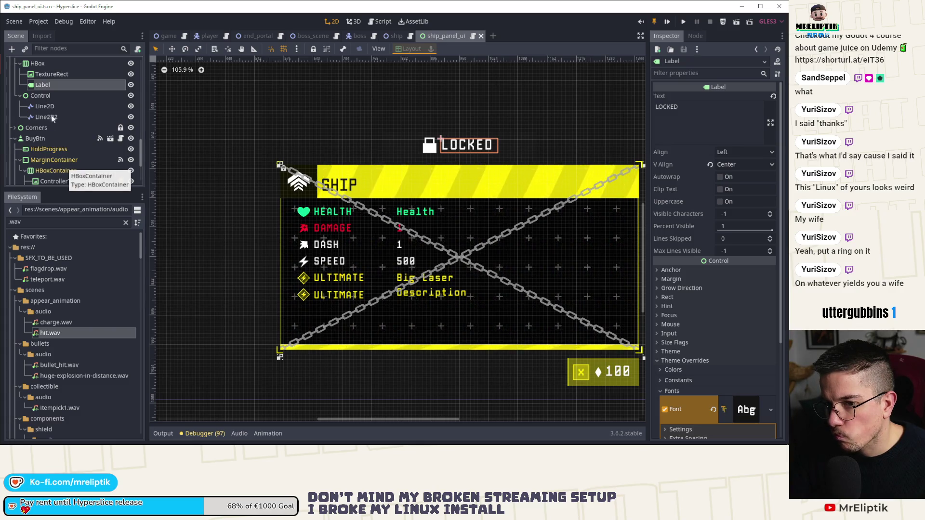
{"action": "scroll", "coordinate": [53, 140], "scroll_direction": "down", "scroll_amount": 3}
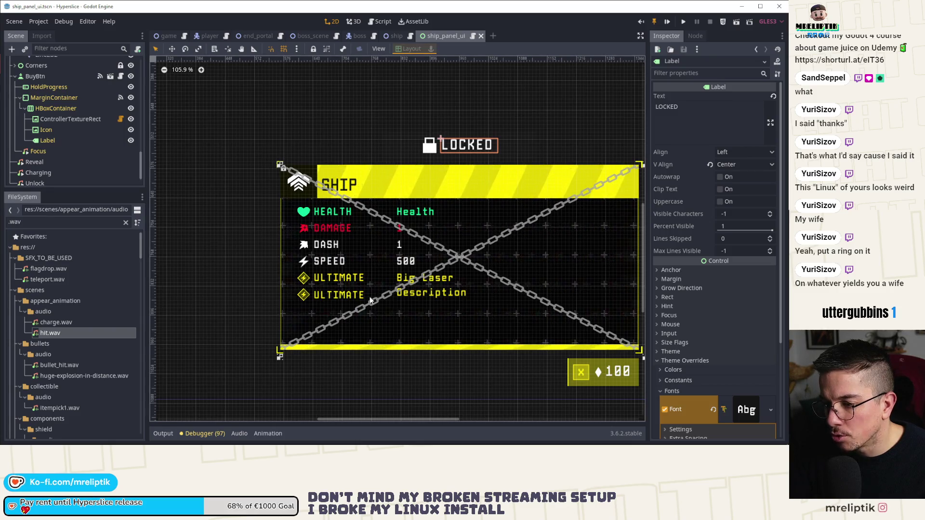
{"action": "scroll", "coordinate": [53, 82], "scroll_direction": "down", "scroll_amount": 3}
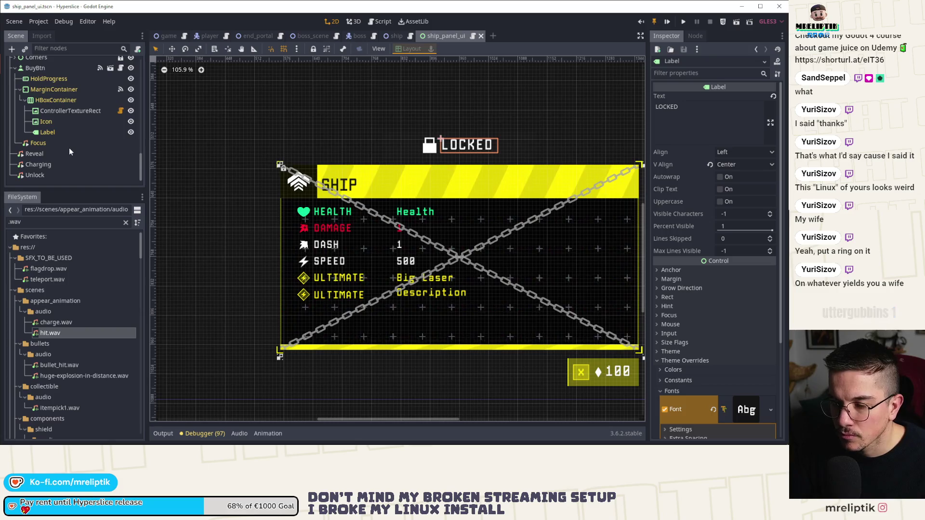
{"action": "scroll", "coordinate": [69, 147], "scroll_direction": "down", "scroll_amount": 5}
{"action": "left_click", "coordinate": [68, 148]}
{"action": "left_click", "coordinate": [56, 125]}
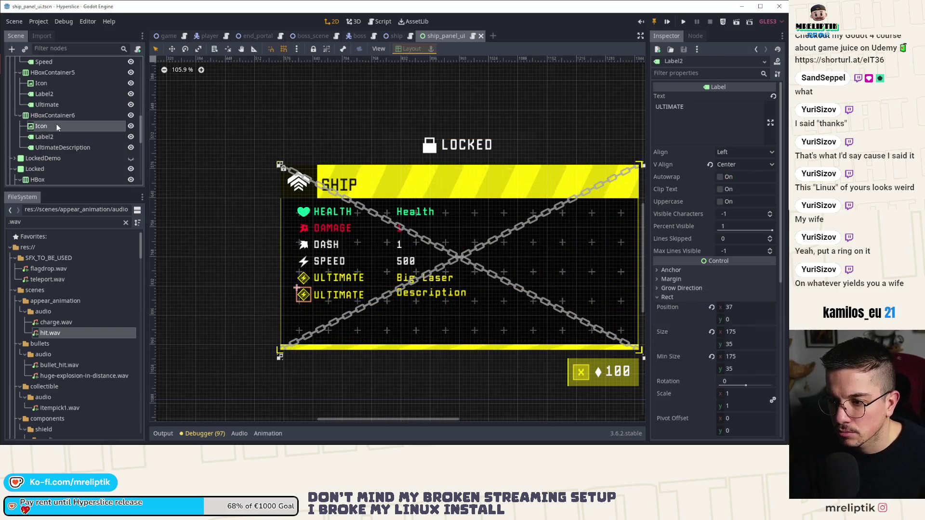
{"action": "left_click", "coordinate": [57, 137]}
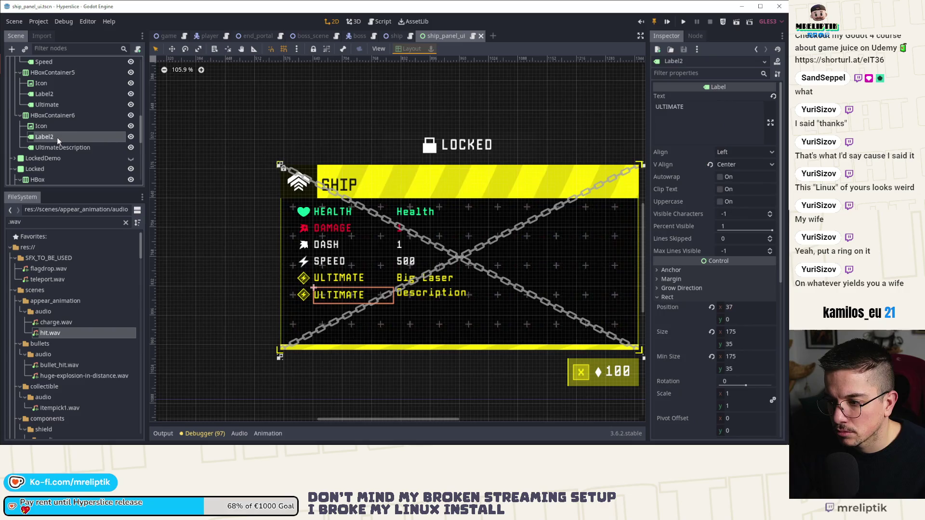
{"action": "left_click", "coordinate": [57, 126]}
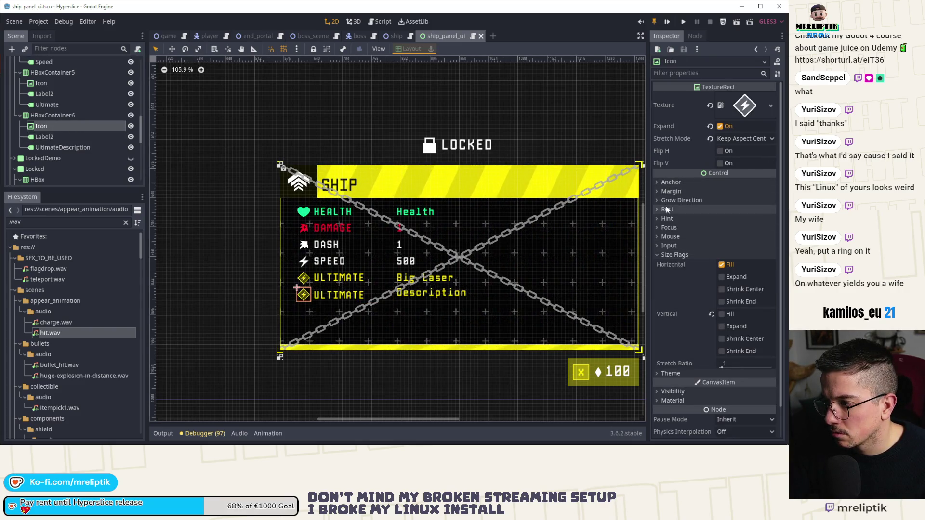
Set the second ULTIMATE icon's Self Modulate alpha to 0
{"action": "left_click", "coordinate": [665, 209]}
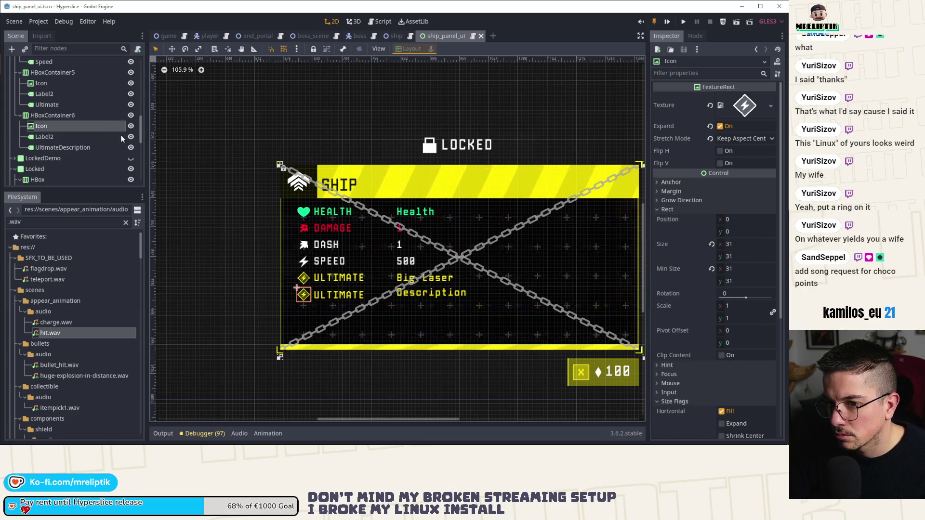
{"action": "scroll", "coordinate": [688, 343], "scroll_direction": "down", "scroll_amount": 5}
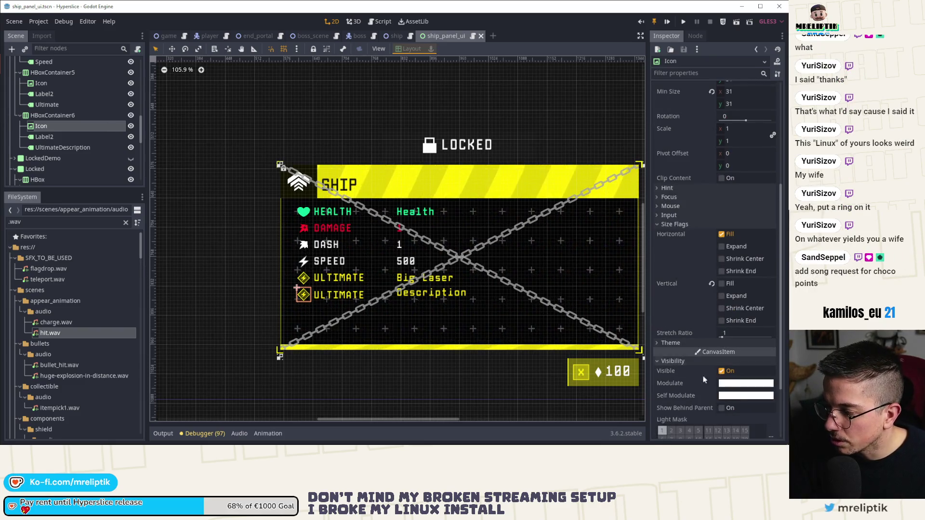
{"action": "left_click", "coordinate": [732, 396]}
{"action": "left_click_drag", "start_coordinate": [683, 347], "coordinate": [409, 331]}
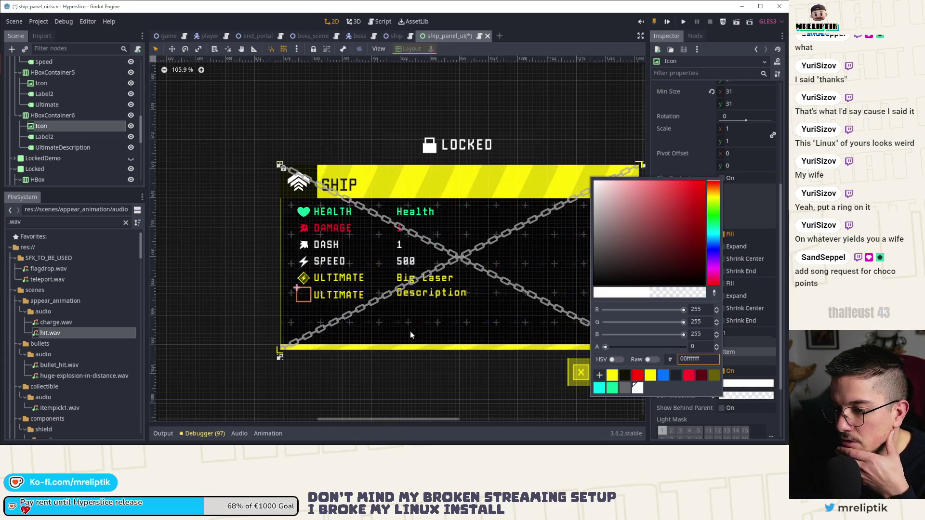
Set the second ULTIMATE label's Self Modulate alpha to 0 and save the scene
{"action": "left_click", "coordinate": [44, 137]}
{"action": "scroll", "coordinate": [697, 374], "scroll_direction": "down", "scroll_amount": 5}
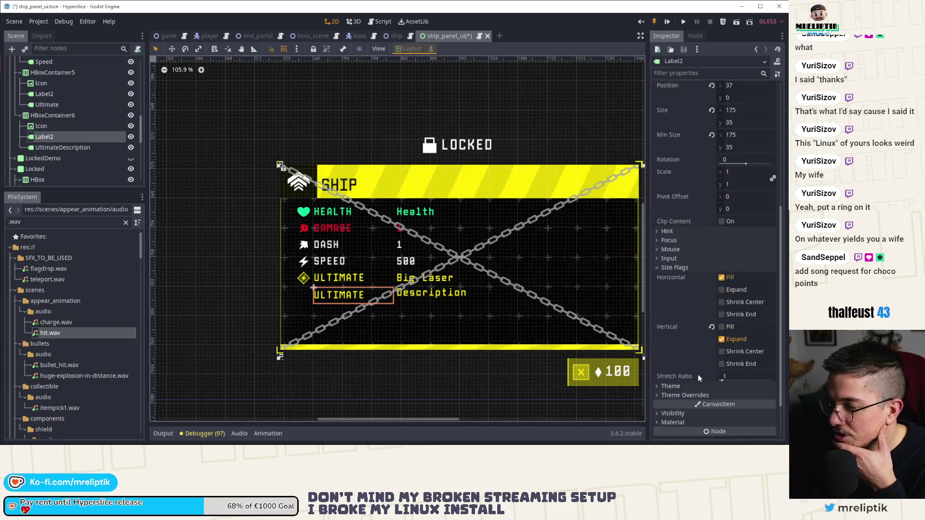
{"action": "left_click", "coordinate": [673, 358]}
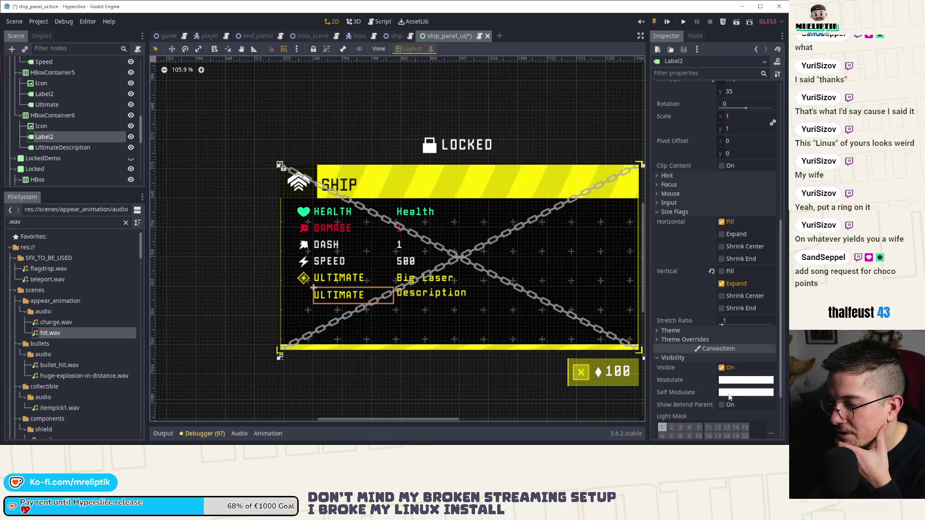
{"action": "left_click", "coordinate": [747, 393]}
{"action": "left_click_drag", "start_coordinate": [683, 343], "coordinate": [602, 343]}
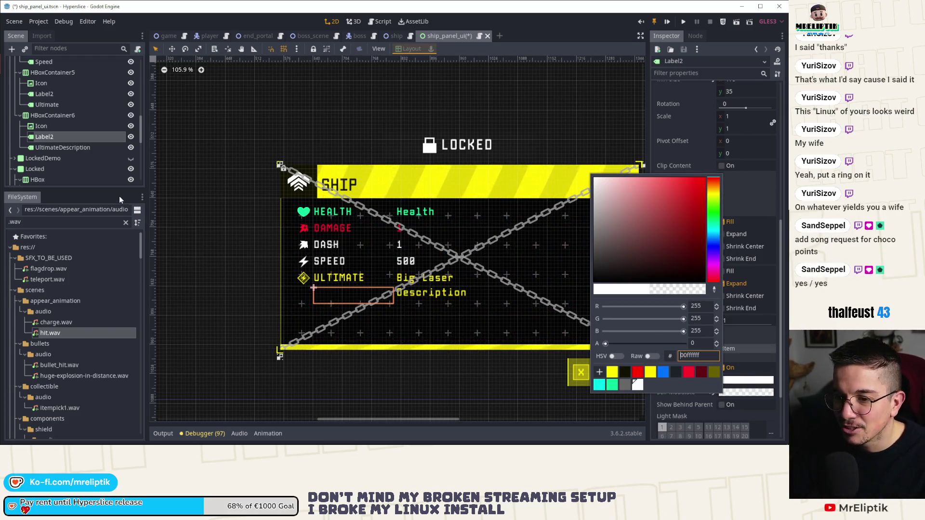
{"action": "left_click", "coordinate": [119, 195]}
{"action": "key", "text": "ctrl+s"}
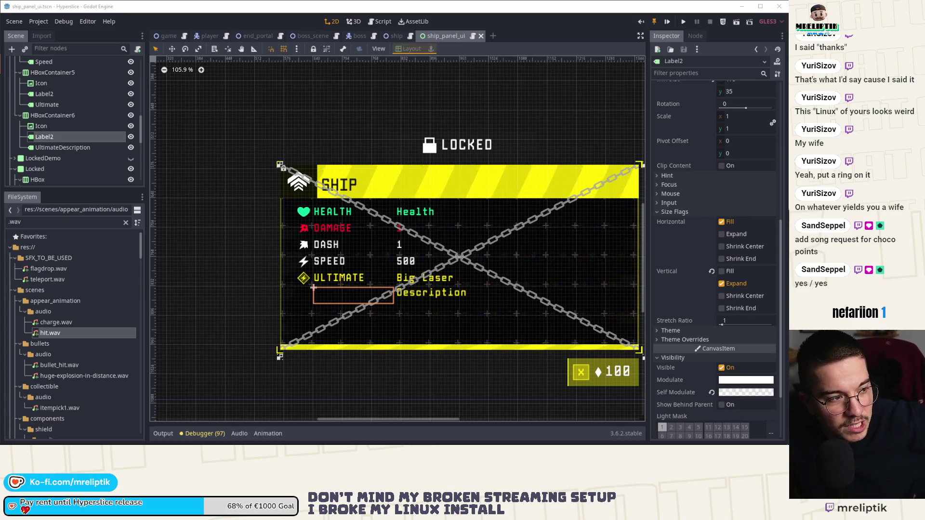
{"action": "scroll", "coordinate": [527, 252], "scroll_direction": "down", "scroll_amount": 3}
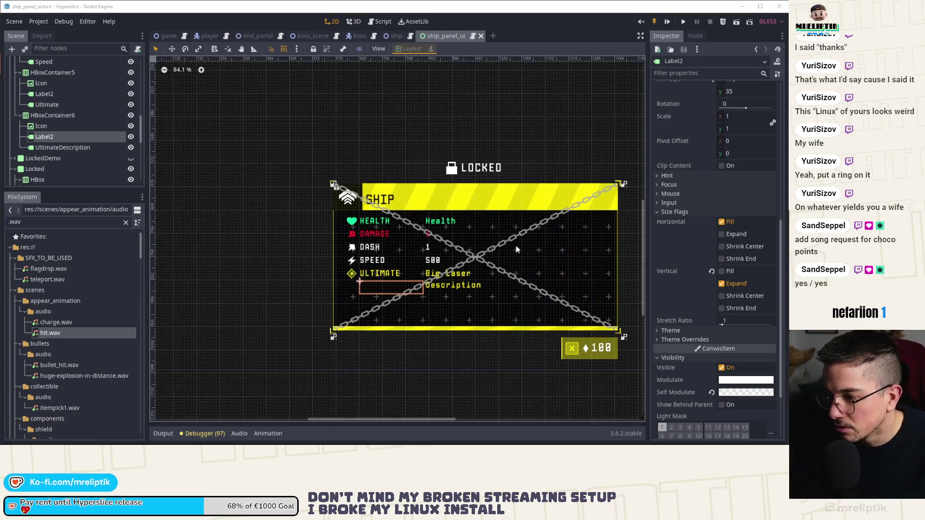
{"action": "scroll", "coordinate": [344, 225], "scroll_direction": "up", "scroll_amount": 2}
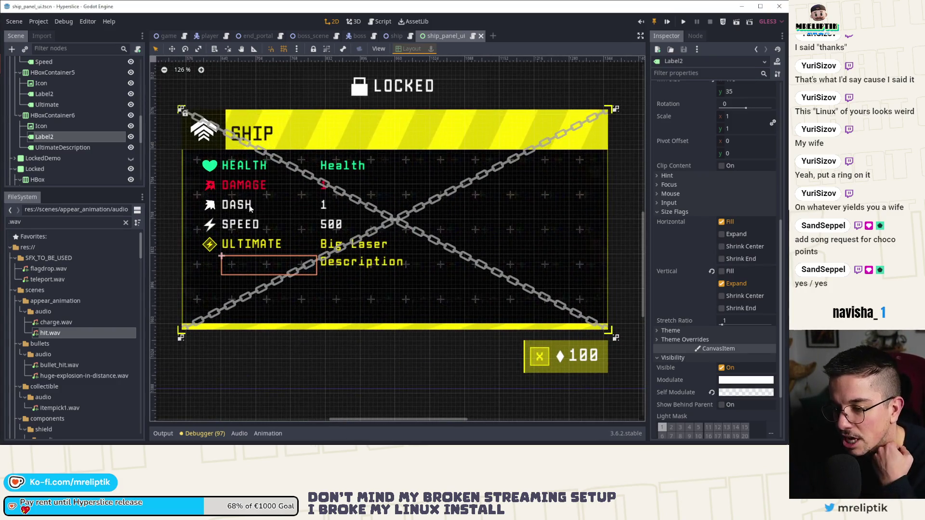
{"action": "left_click", "coordinate": [233, 205]}
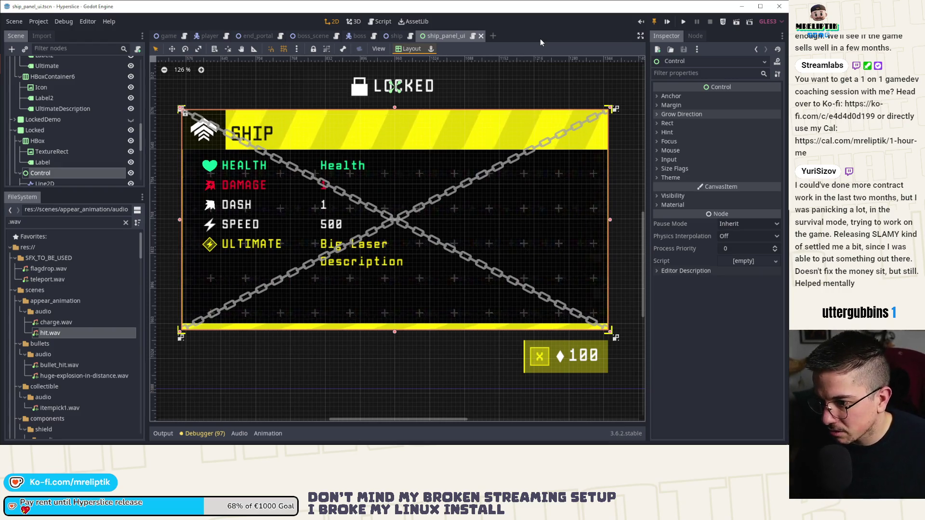
{"action": "scroll", "coordinate": [294, 158], "scroll_direction": "up", "scroll_amount": 5}
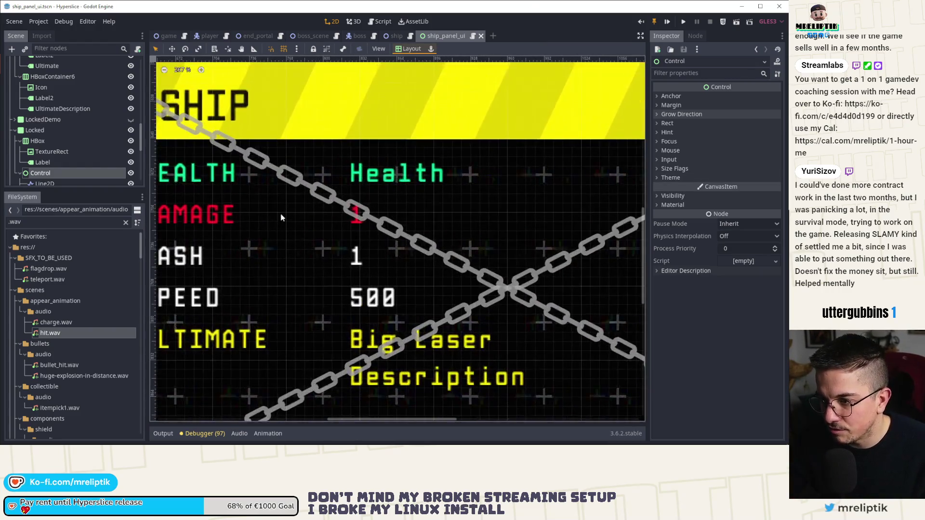
{"action": "scroll", "coordinate": [352, 181], "scroll_direction": "down", "scroll_amount": 1}
{"action": "key", "text": "ctrl+s"}
{"action": "scroll", "coordinate": [349, 186], "scroll_direction": "down", "scroll_amount": 1}
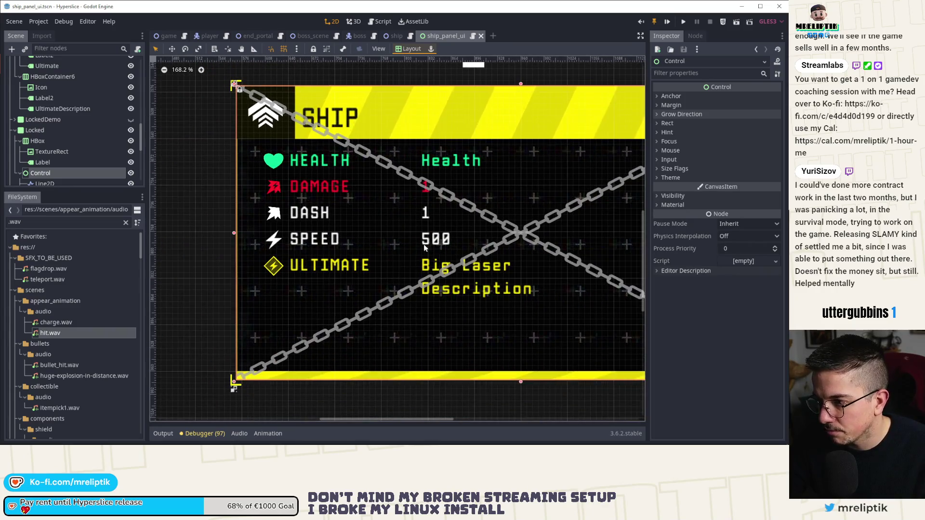
{"action": "scroll", "coordinate": [241, 256], "scroll_direction": "up", "scroll_amount": 2}
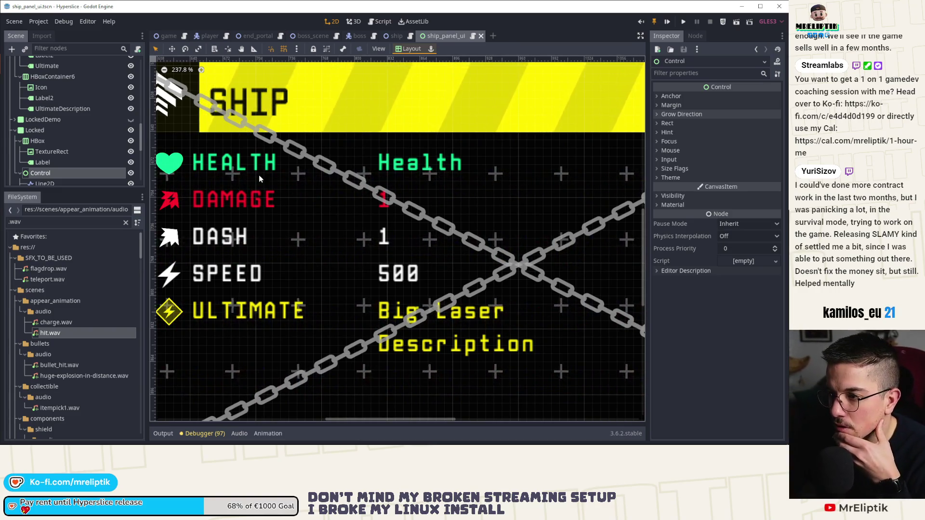
{"action": "scroll", "coordinate": [219, 213], "scroll_direction": "up", "scroll_amount": 1}
{"action": "scroll", "coordinate": [220, 216], "scroll_direction": "left", "scroll_amount": 1}
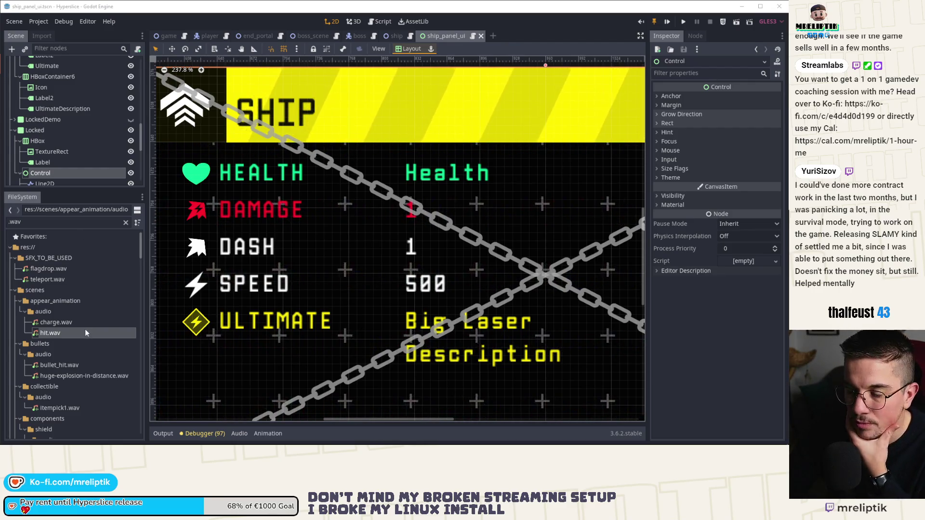
Replace the .wav FileSystem filter with 'manolo', then select ManoloMono.otf and manolo_18.tres
{"action": "left_click", "coordinate": [51, 222]}
{"action": "key", "text": "ctrl+a"}
{"action": "key", "text": "BackSpace"}
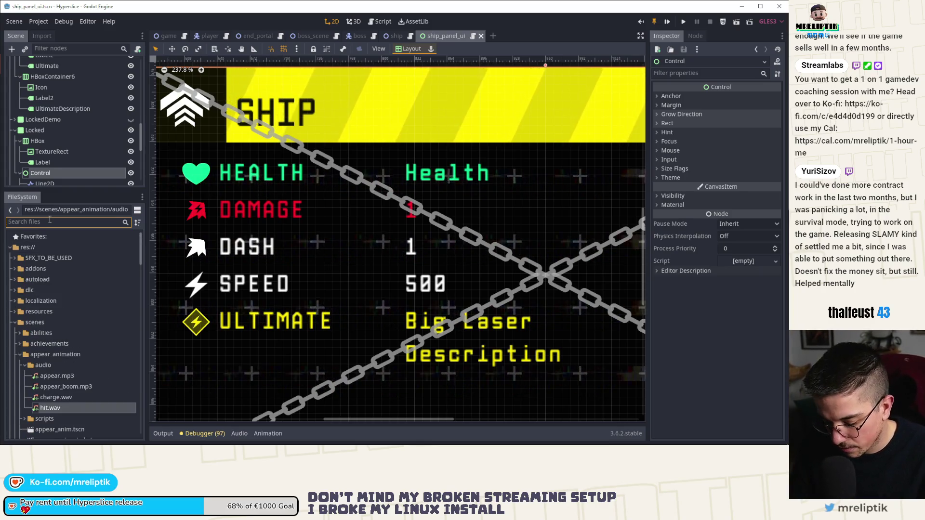
{"action": "type", "text": "fo"}
{"action": "key", "text": "BackSpace"}
{"action": "key", "text": "BackSpace"}
{"action": "type", "text": "manolo"}
{"action": "left_click", "coordinate": [53, 290]}
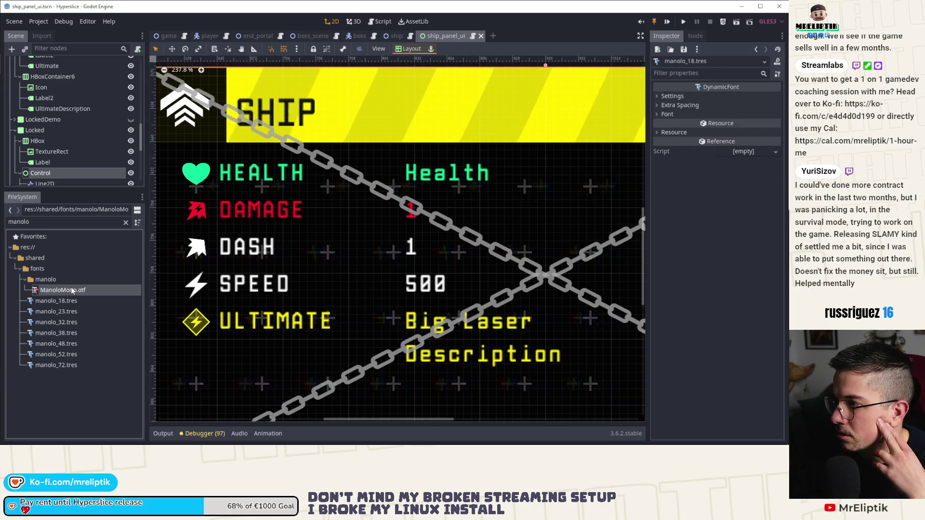
{"action": "left_click", "coordinate": [49, 300]}
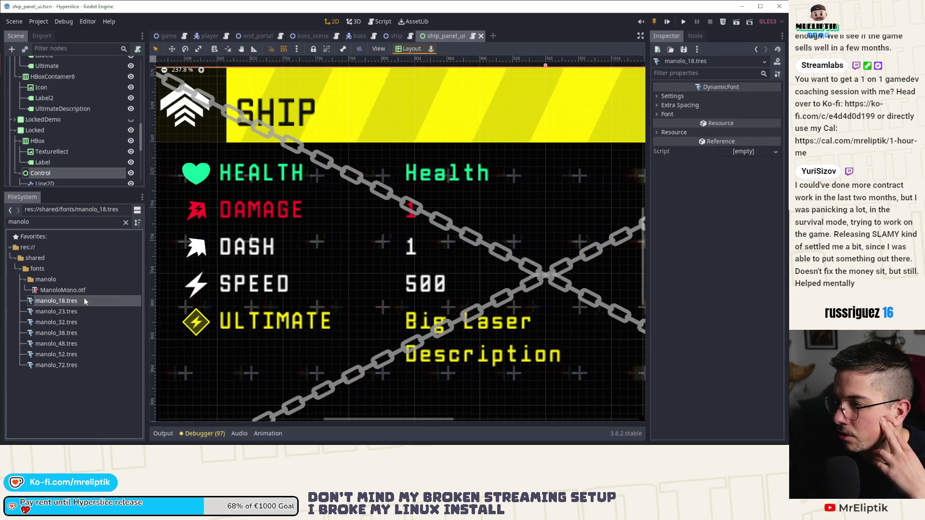
Expand manolo_18.tres's Font Data and set its Override Oversampling to 3
{"action": "left_click", "coordinate": [667, 106]}
{"action": "left_click", "coordinate": [669, 98]}
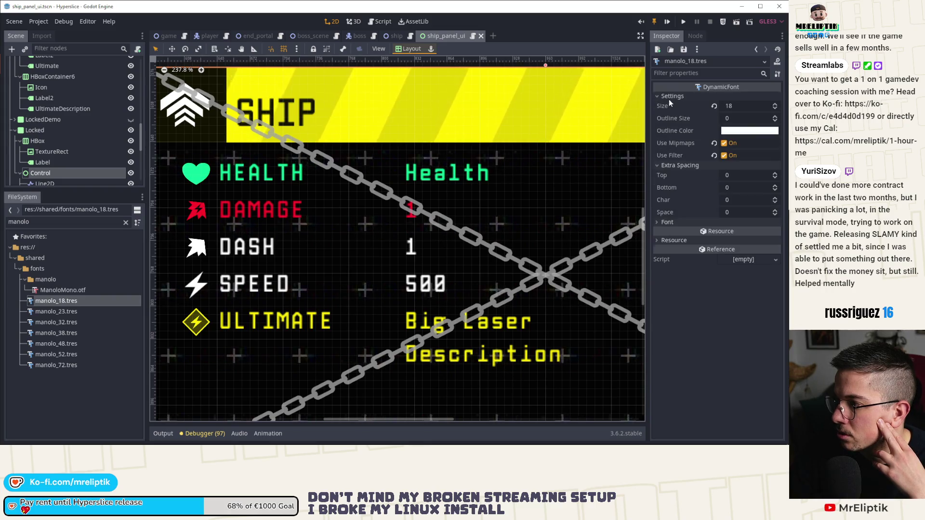
{"action": "left_click", "coordinate": [670, 97]}
{"action": "left_click", "coordinate": [665, 105]}
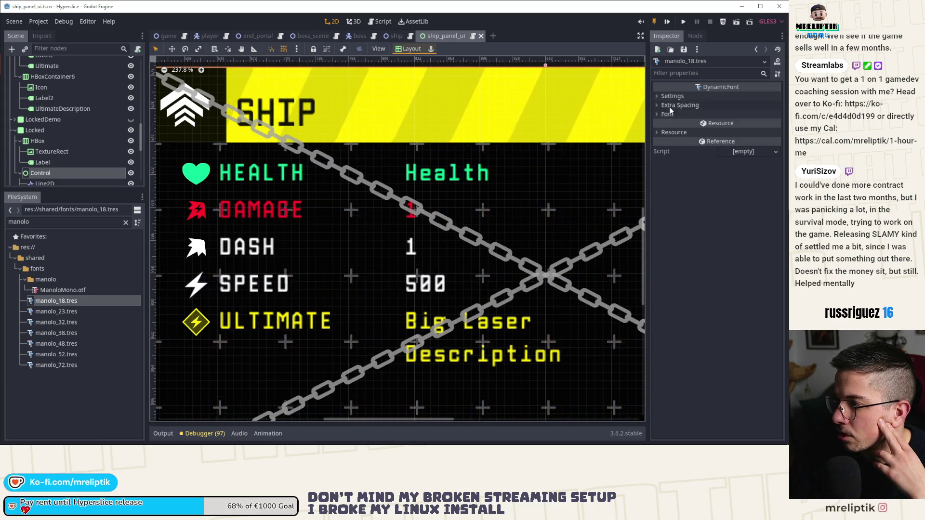
{"action": "left_click", "coordinate": [666, 114]}
{"action": "left_click", "coordinate": [740, 129]}
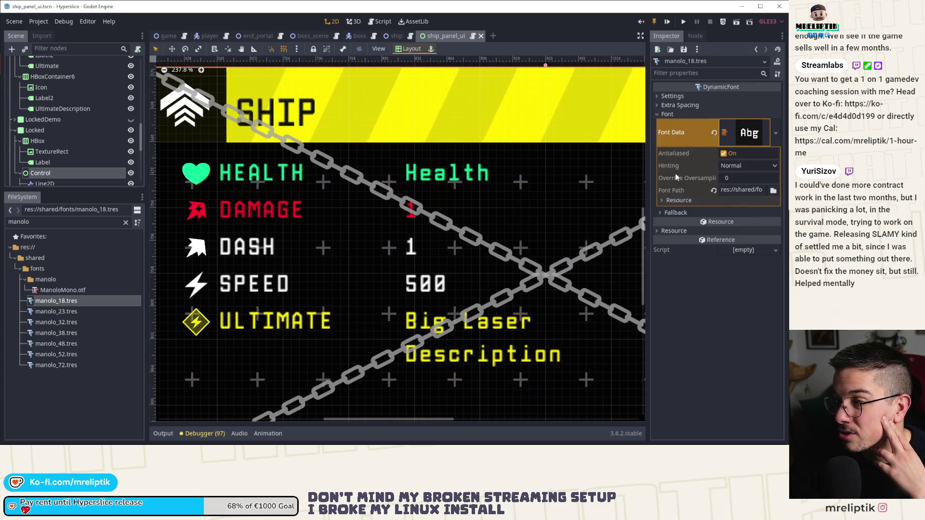
{"action": "mouse_move", "coordinate": [676, 180]}
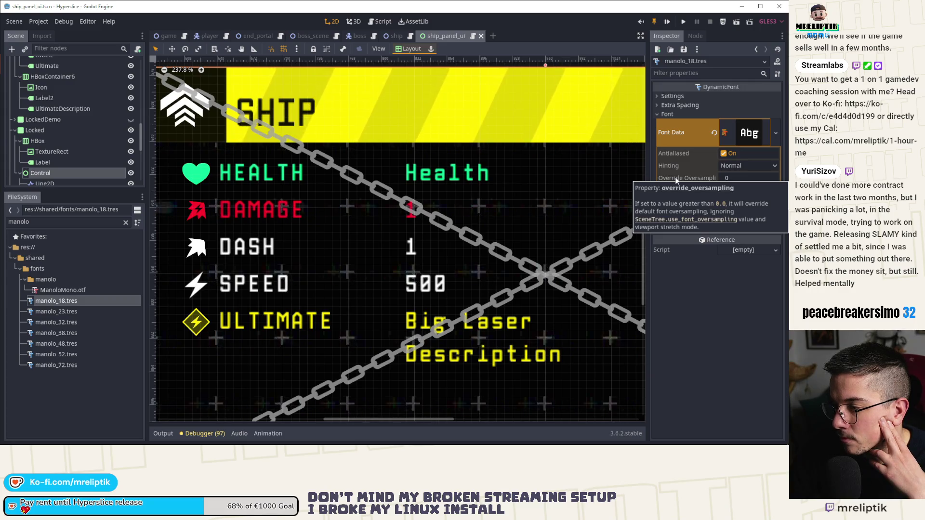
{"action": "left_click", "coordinate": [81, 290]}
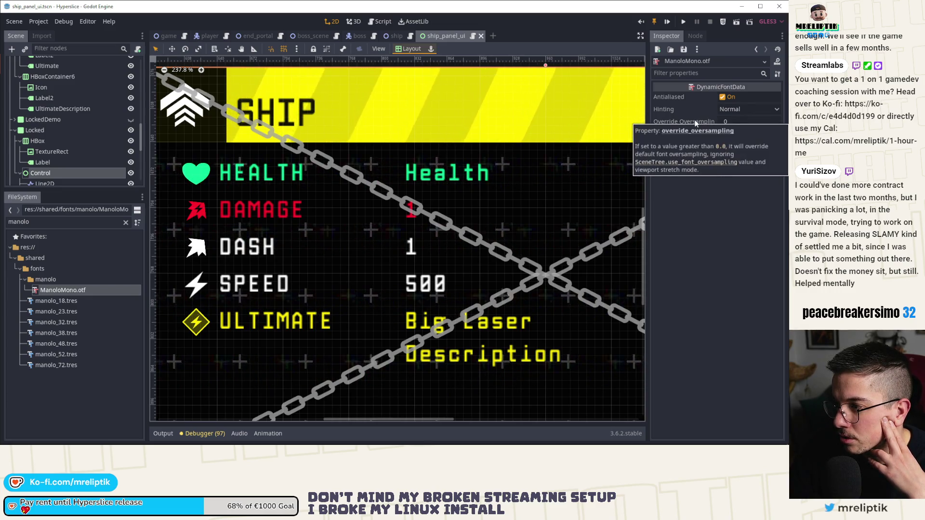
{"action": "left_click", "coordinate": [58, 301]}
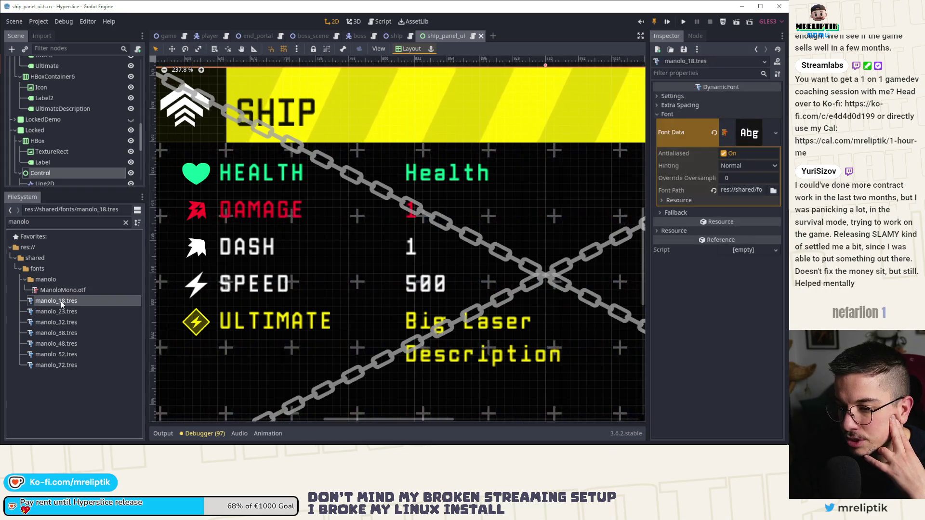
{"action": "left_click", "coordinate": [733, 178]}
{"action": "type", "text": "3"}
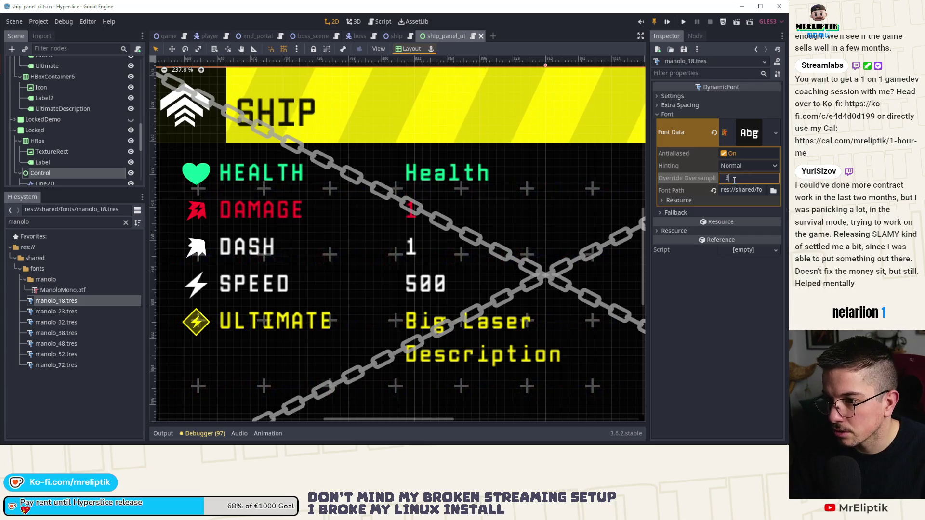
{"action": "key", "text": "Return"}
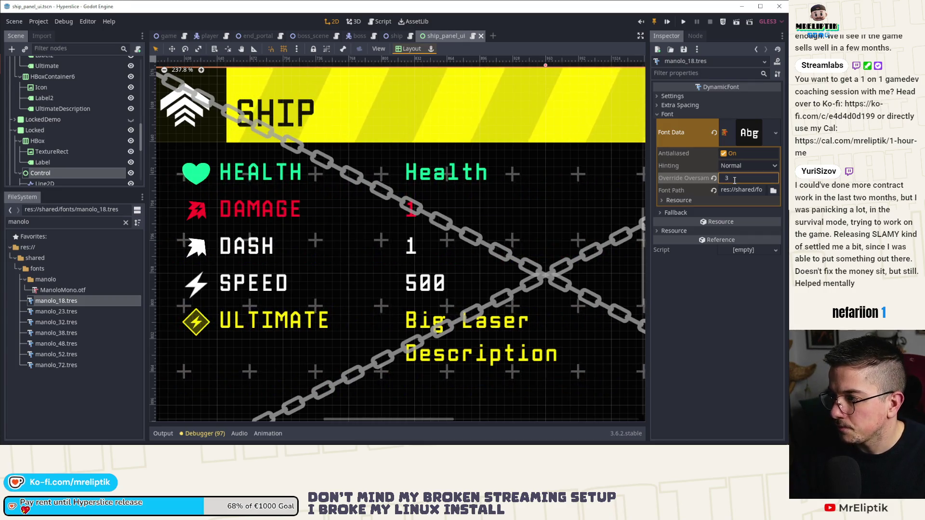
Confirm manolo_23 and manolo_32 share the oversampling of 3, then save the scene
{"action": "left_click", "coordinate": [54, 311]}
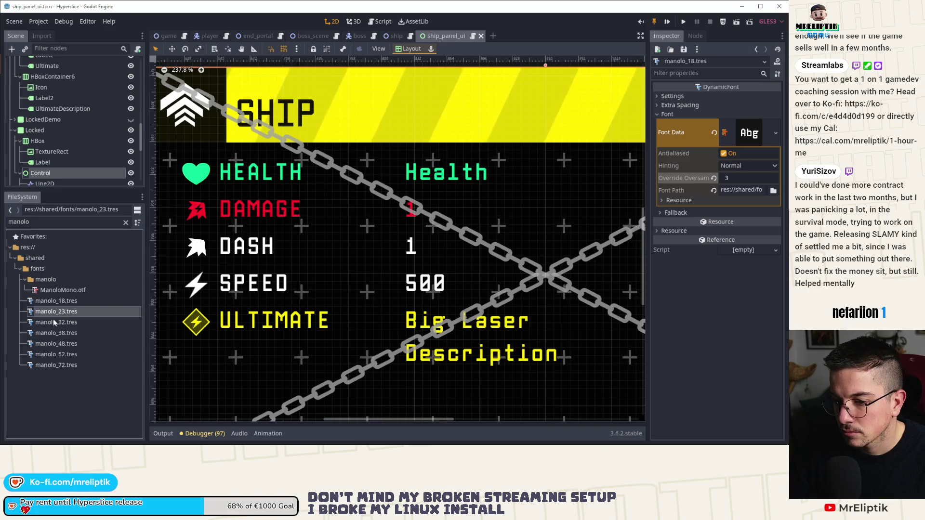
{"action": "left_click", "coordinate": [54, 322], "text": "shift"}
{"action": "left_click", "coordinate": [56, 333], "text": "shift"}
{"action": "left_click", "coordinate": [57, 344], "text": "shift"}
{"action": "left_click", "coordinate": [58, 354], "text": "shift"}
{"action": "left_click", "coordinate": [59, 364], "text": "shift"}
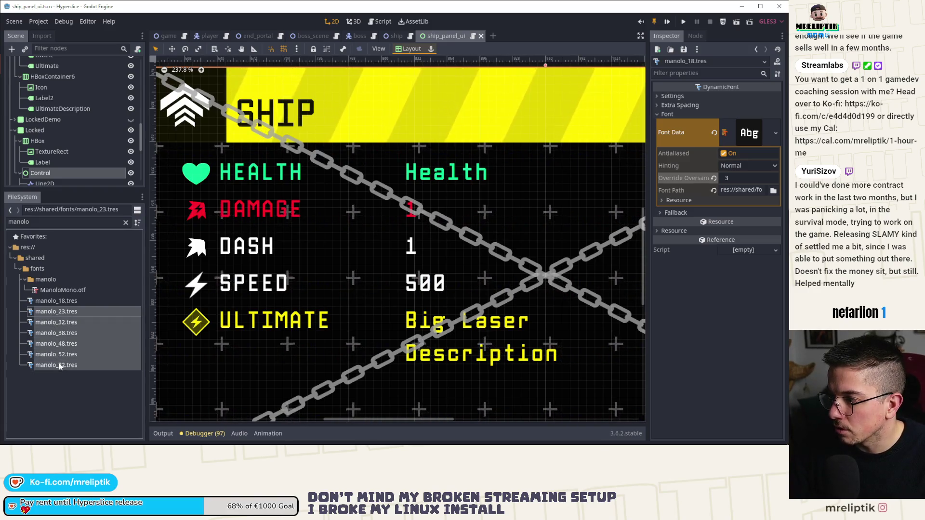
{"action": "left_click", "coordinate": [54, 311]}
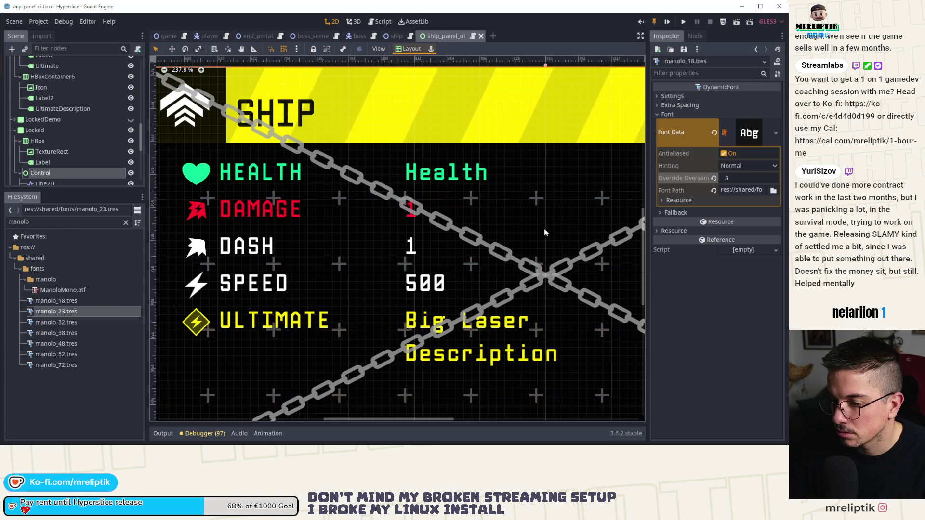
{"action": "left_click", "coordinate": [68, 315]}
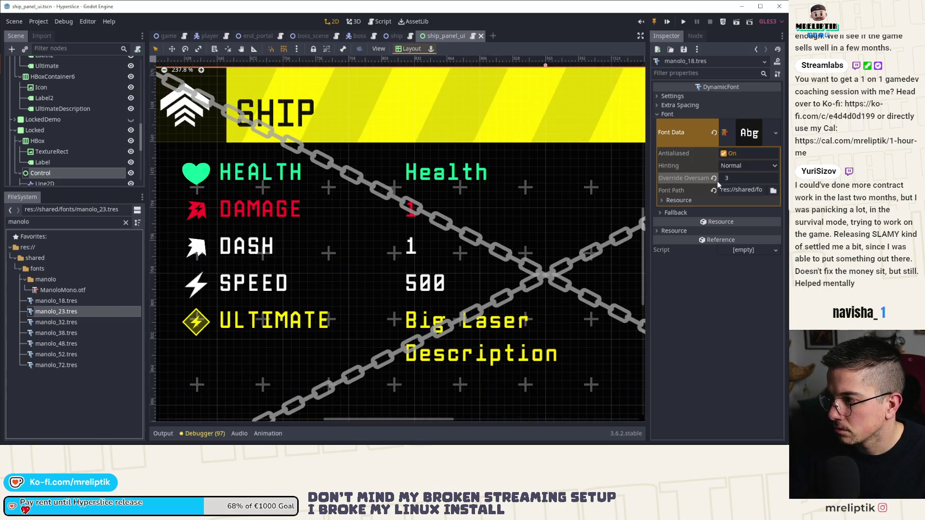
{"action": "left_click", "coordinate": [675, 137]}
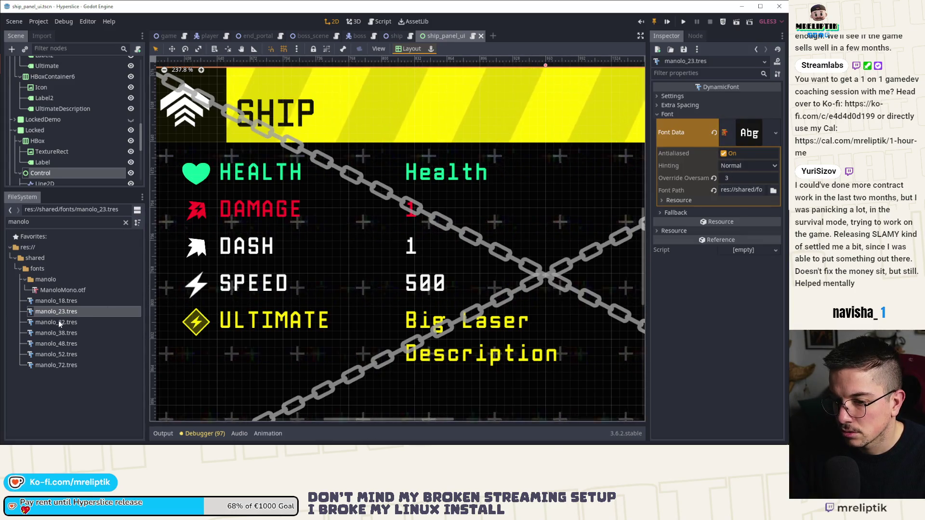
{"action": "left_click", "coordinate": [59, 321]}
{"action": "left_click", "coordinate": [740, 144]}
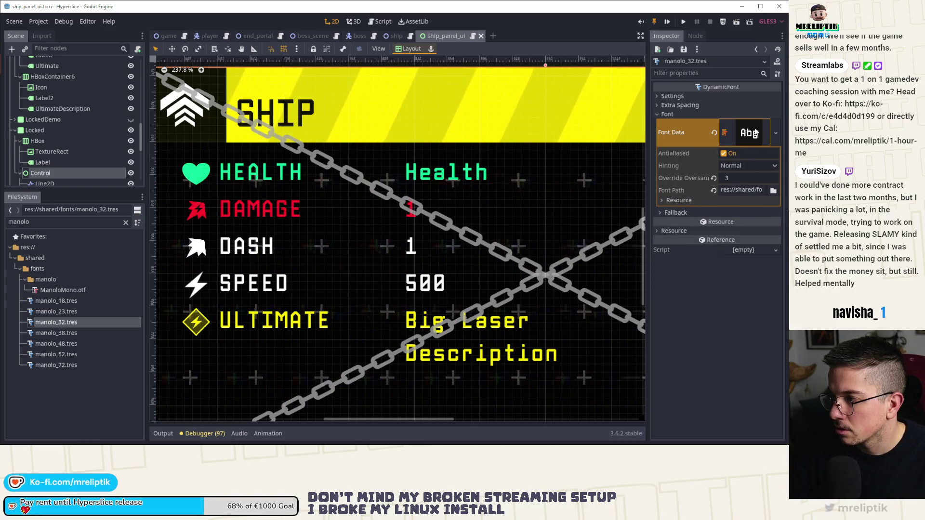
{"action": "key", "text": "ctrl+s"}
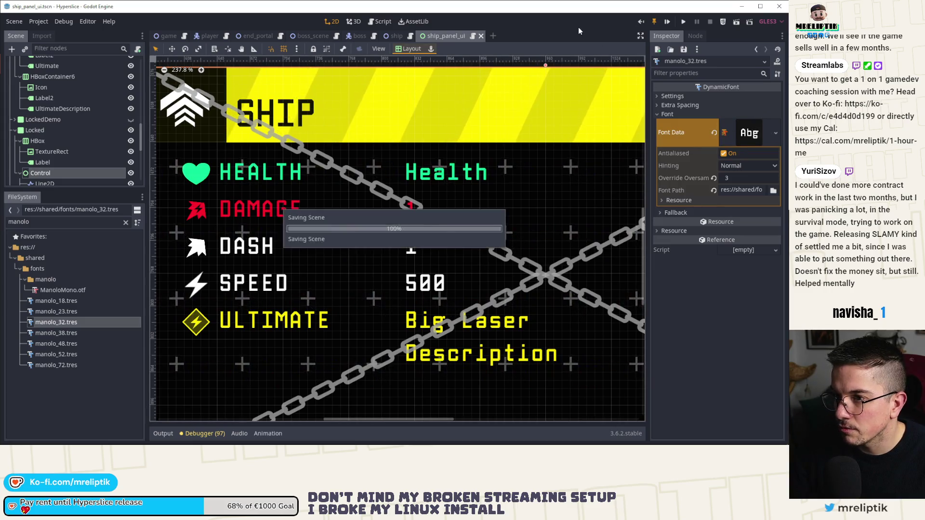
Reload the current project, run the game with F5, and return to the editor
{"action": "left_click", "coordinate": [39, 22]}
{"action": "left_click", "coordinate": [63, 119]}
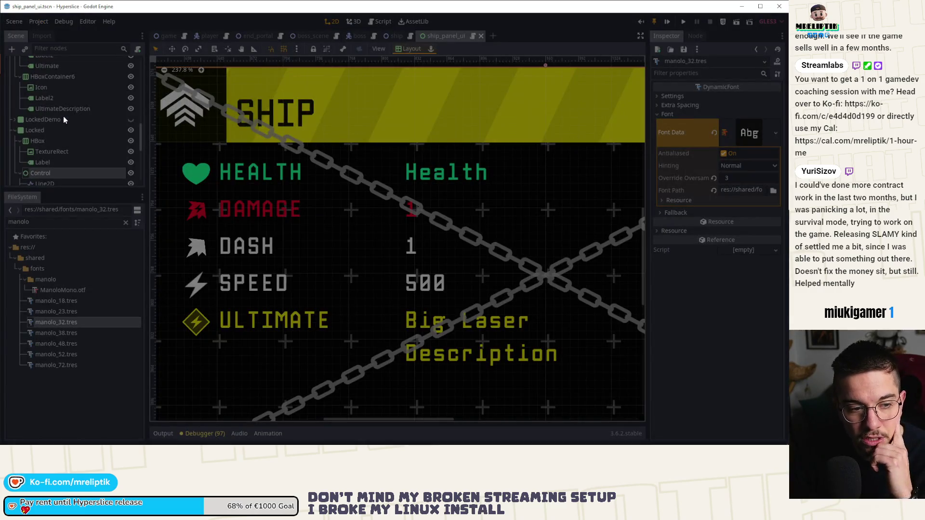
{"action": "key", "text": "F5"}
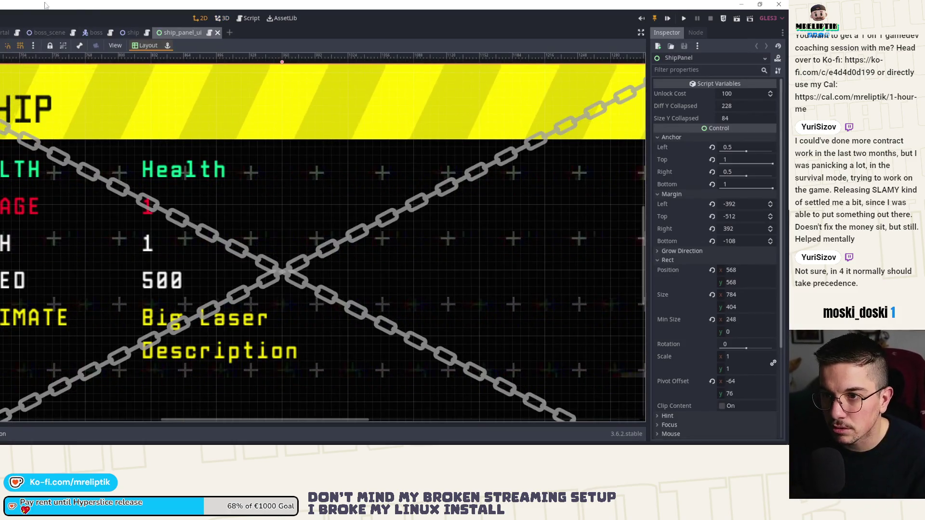
{"action": "key", "text": "super+Down"}
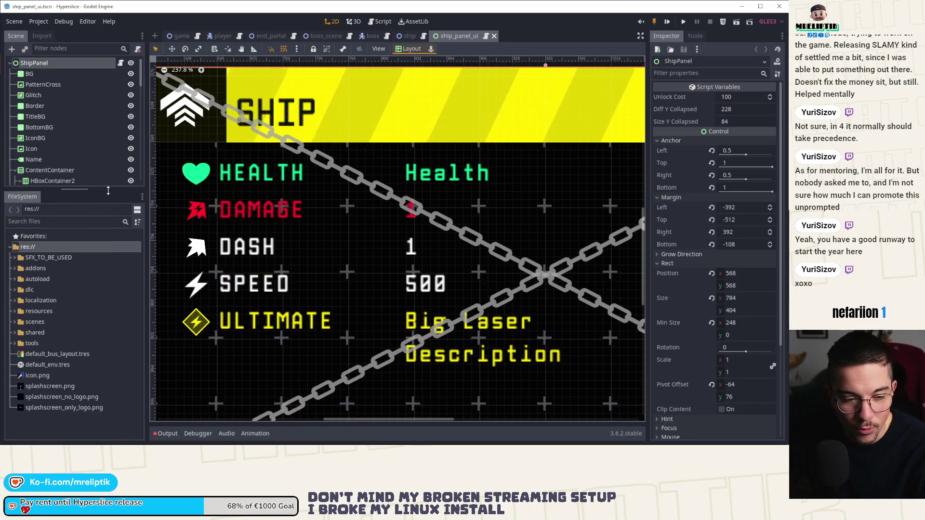
Search FileSystem for 'manolo' and expand manolo_18.tres's font data
{"action": "scroll", "coordinate": [91, 130], "scroll_direction": "down", "scroll_amount": 5}
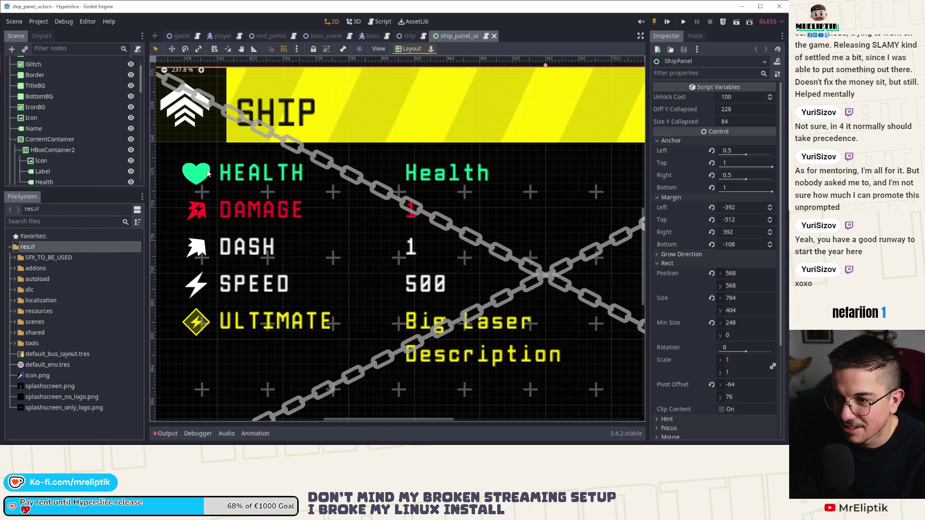
{"action": "left_click", "coordinate": [40, 173]}
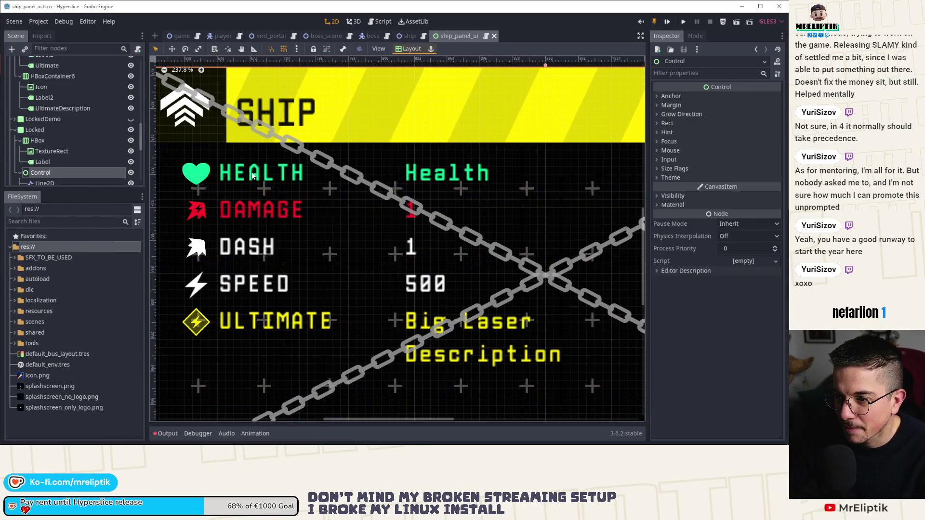
{"action": "left_click", "coordinate": [29, 222]}
{"action": "type", "text": "manolo"}
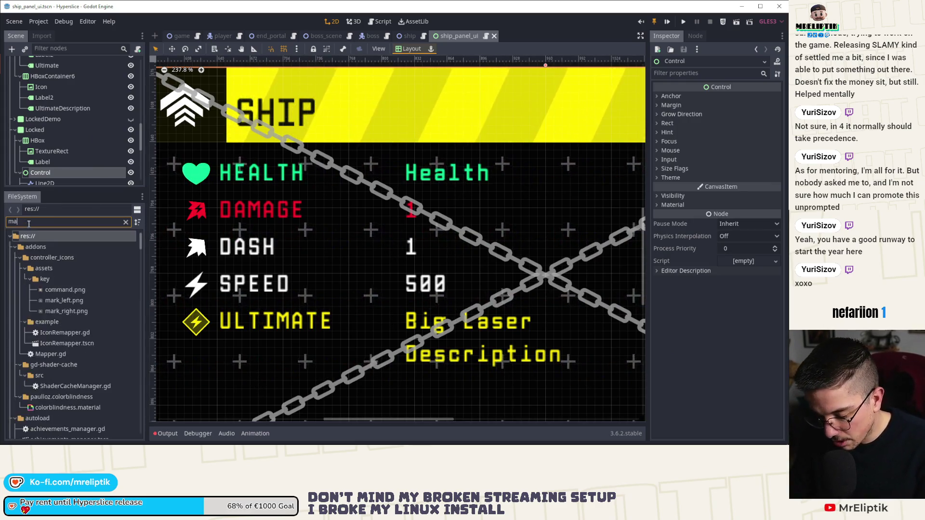
{"action": "left_click", "coordinate": [71, 301]}
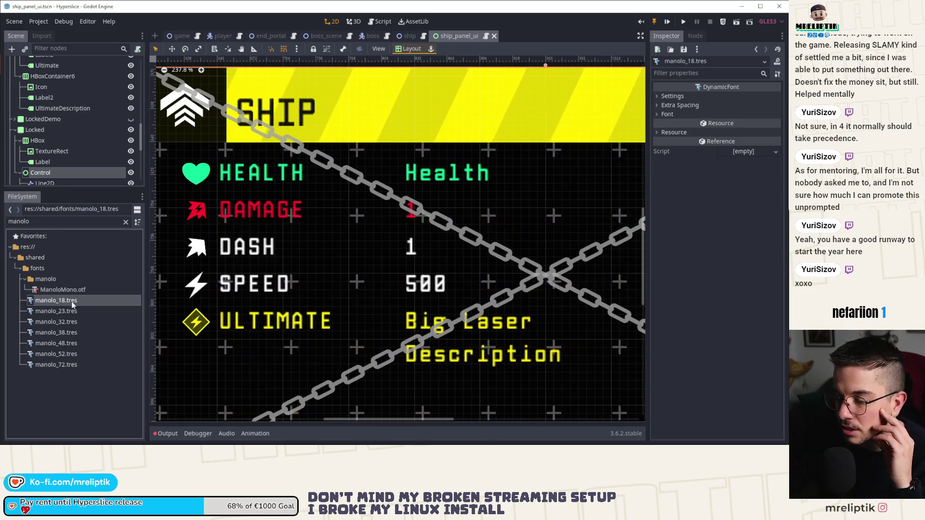
{"action": "left_click", "coordinate": [674, 116]}
{"action": "left_click", "coordinate": [749, 133]}
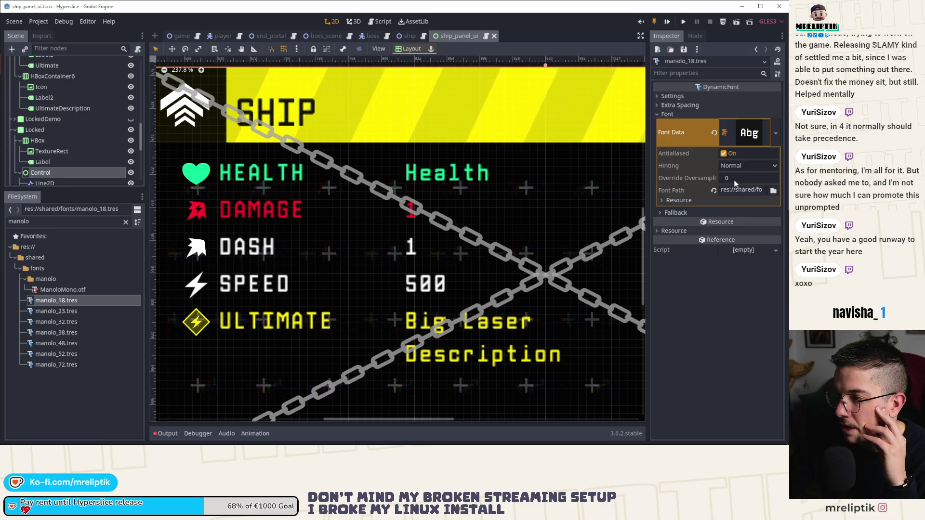
Set ManoloMono.otf's Override Oversampling to 3 and save
{"action": "left_click", "coordinate": [60, 291]}
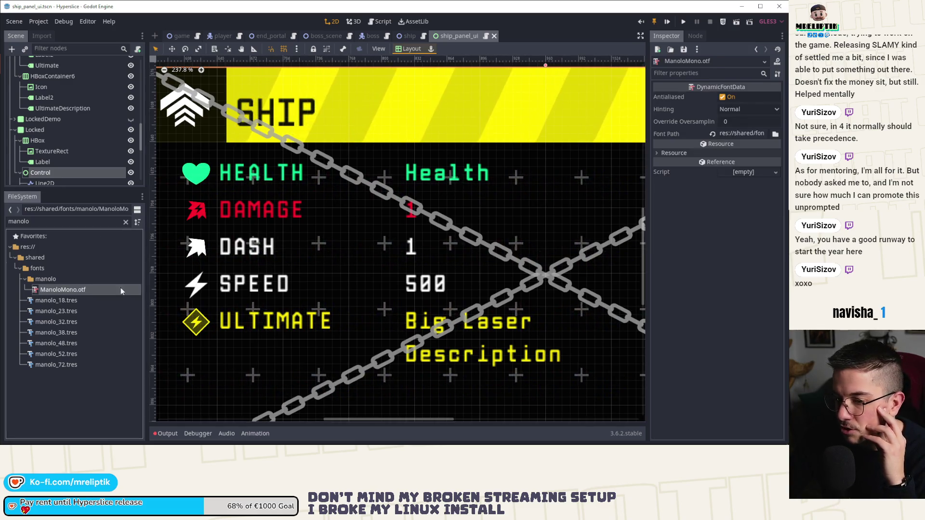
{"action": "left_click", "coordinate": [735, 122]}
{"action": "type", "text": "3"}
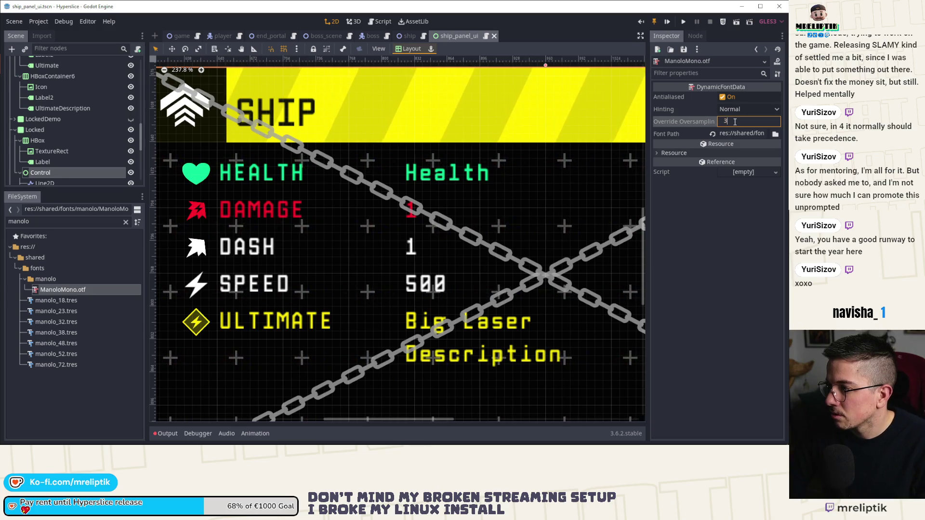
{"action": "key", "text": "Return"}
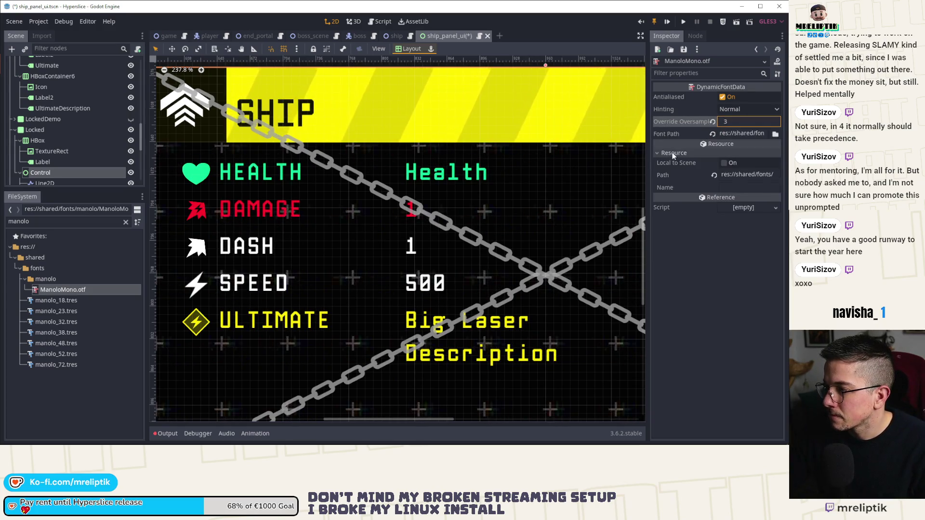
{"action": "key", "text": "ctrl+s"}
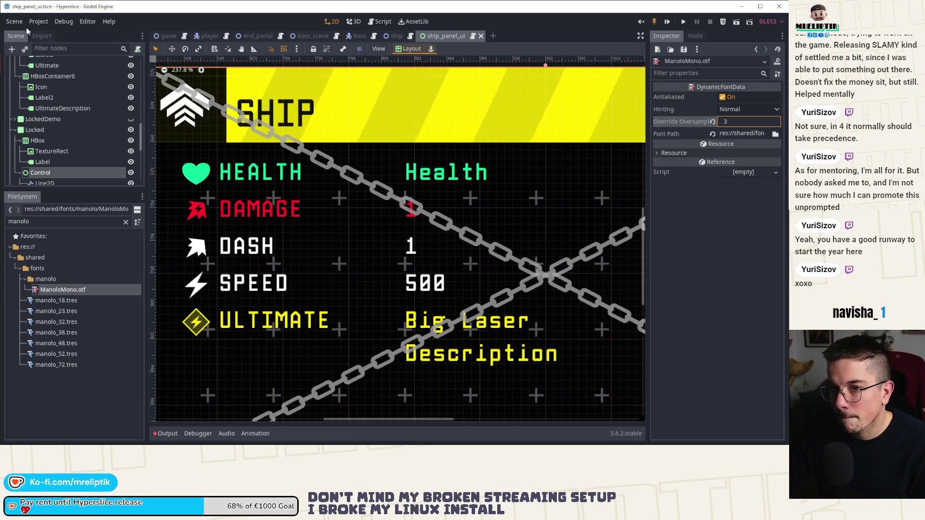
Reload the current project from the Project menu, cancelling the quit to project list
{"action": "left_click", "coordinate": [38, 21]}
{"action": "left_click", "coordinate": [56, 129]}
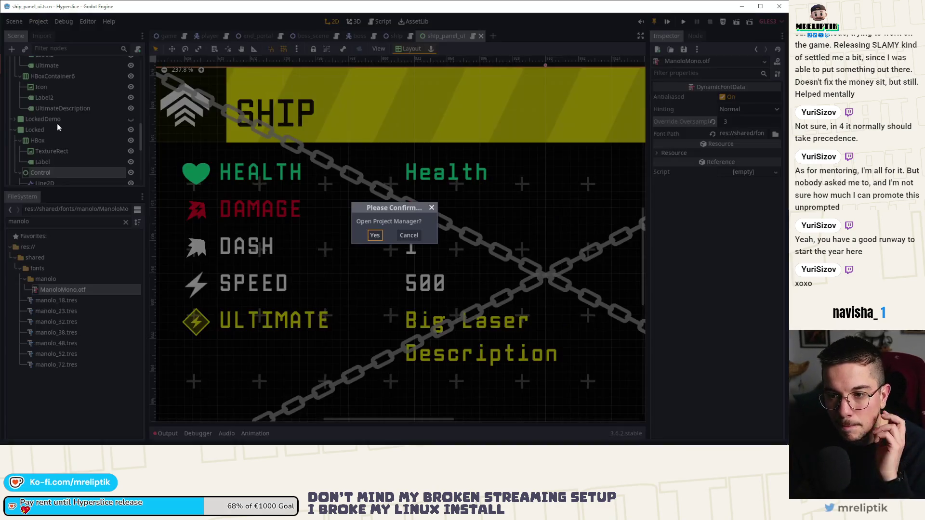
{"action": "left_click", "coordinate": [409, 235]}
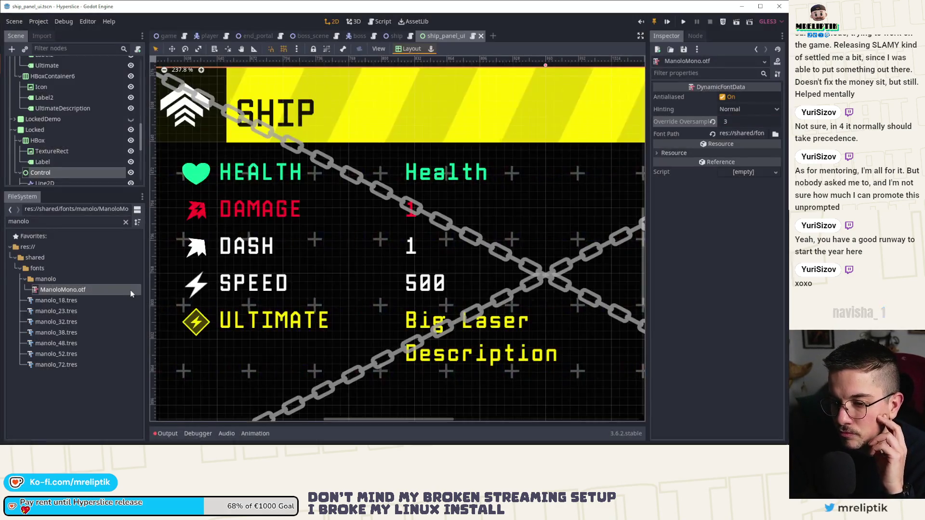
{"action": "left_click", "coordinate": [39, 21]}
{"action": "left_click", "coordinate": [52, 119]}
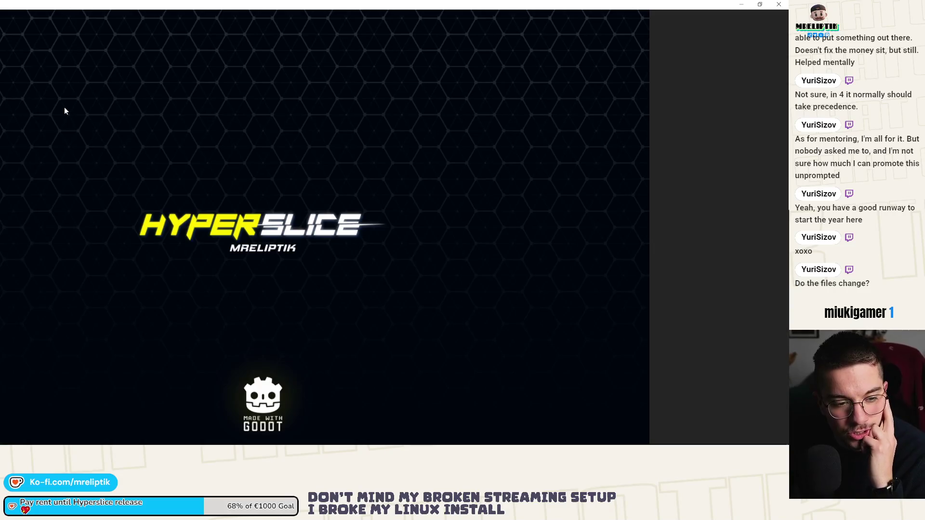
Review the ship_panel_ui.tscn diff in VS Code, then return to the Godot editor
{"action": "key", "text": "alt+Tab"}
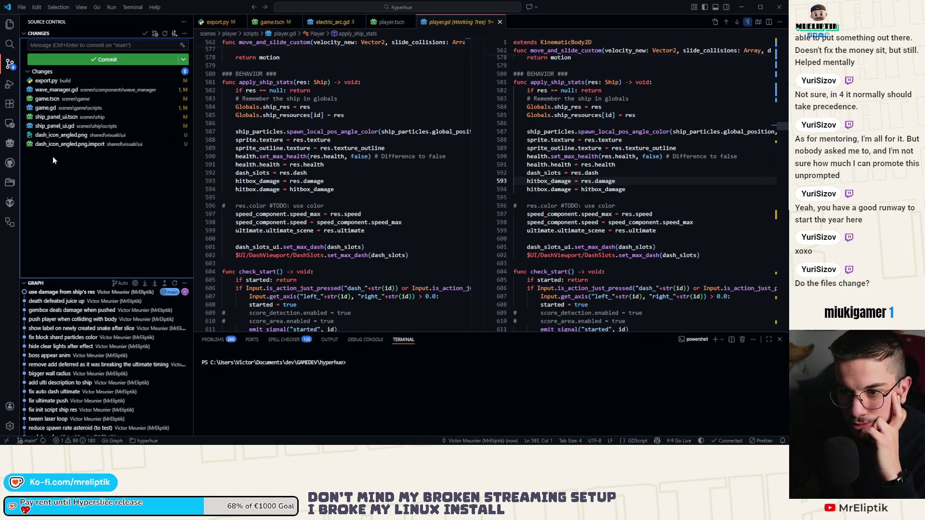
{"action": "left_click", "coordinate": [55, 117]}
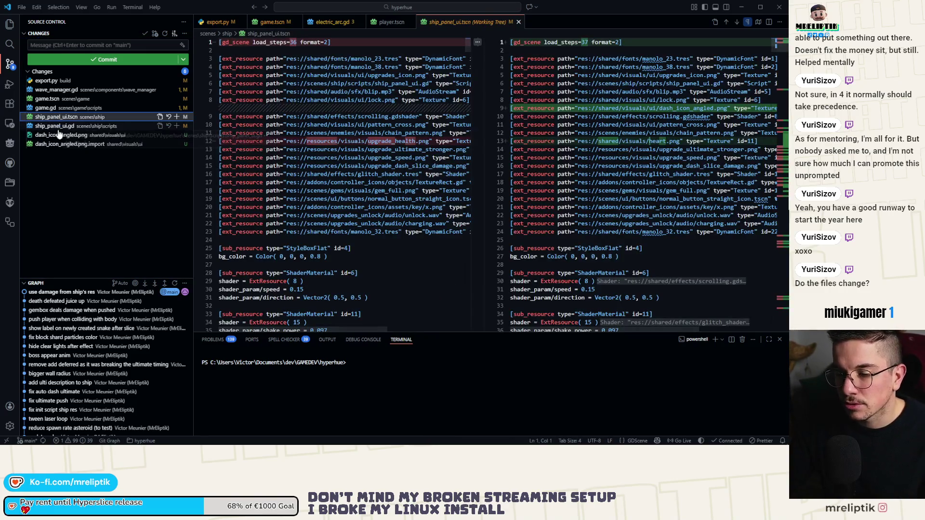
{"action": "key", "text": "alt+Tab"}
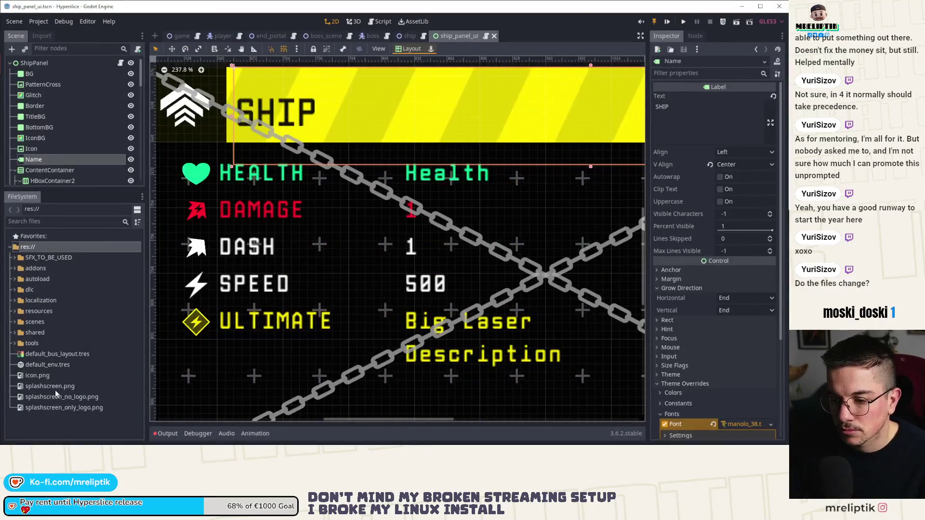
Filter FileSystem by 'mano' and set ManoloMono.otf's Override Oversampling to 3
{"action": "left_click", "coordinate": [51, 221]}
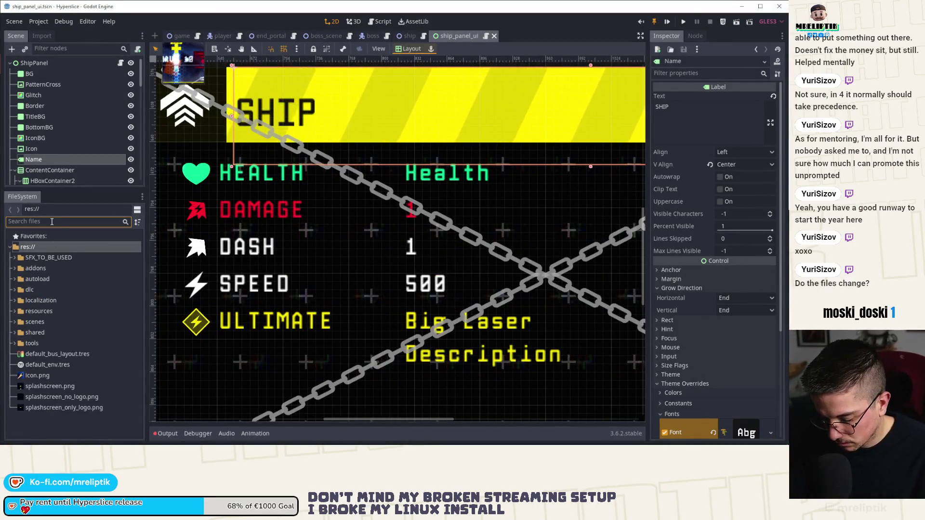
{"action": "type", "text": "mano"}
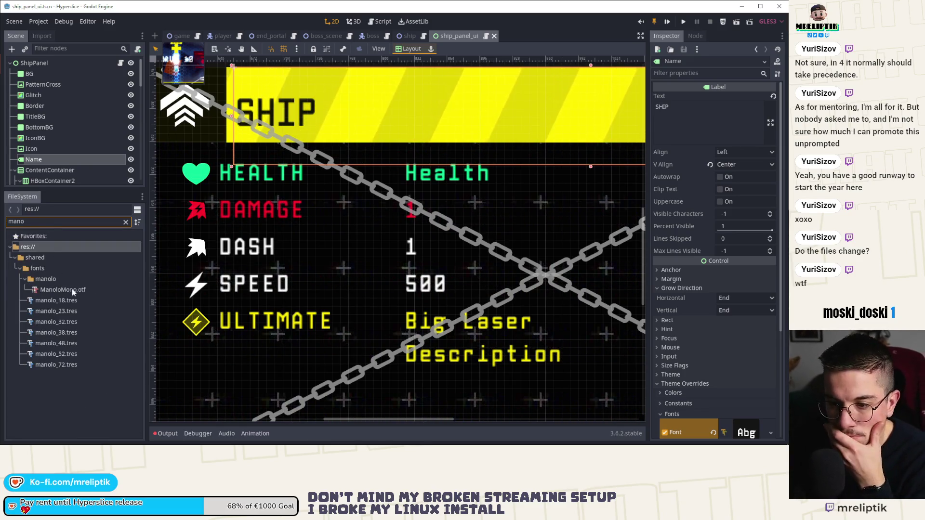
{"action": "left_click", "coordinate": [72, 291]}
{"action": "left_click", "coordinate": [742, 122]}
{"action": "type", "text": "3"}
{"action": "key", "text": "Return"}
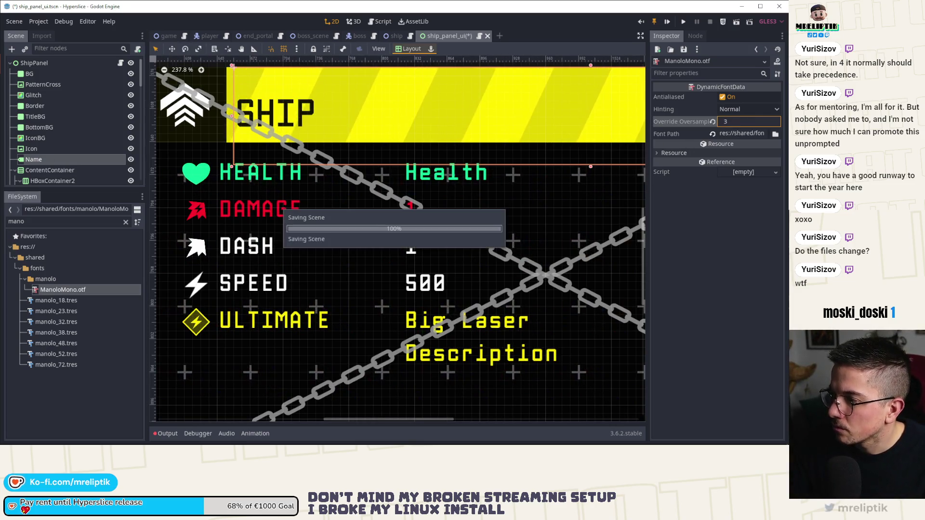
{"action": "key", "text": "alt+Tab"}
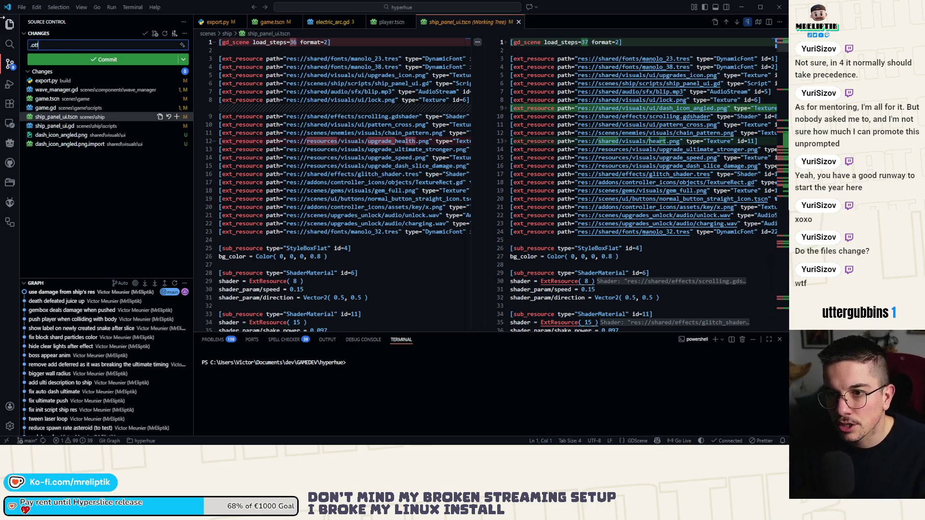
Expand shared > fonts > manolo in the VS Code Explorer
{"action": "left_click", "coordinate": [9, 32]}
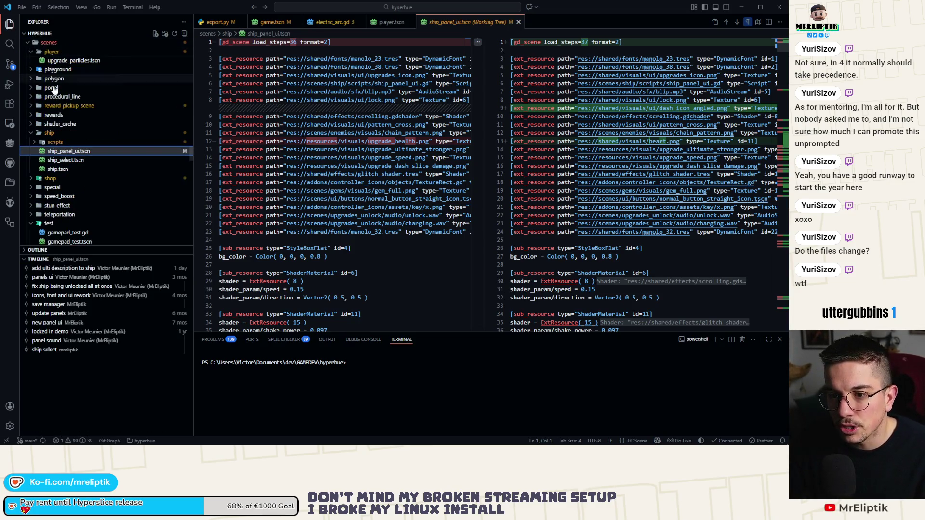
{"action": "left_click", "coordinate": [9, 45]}
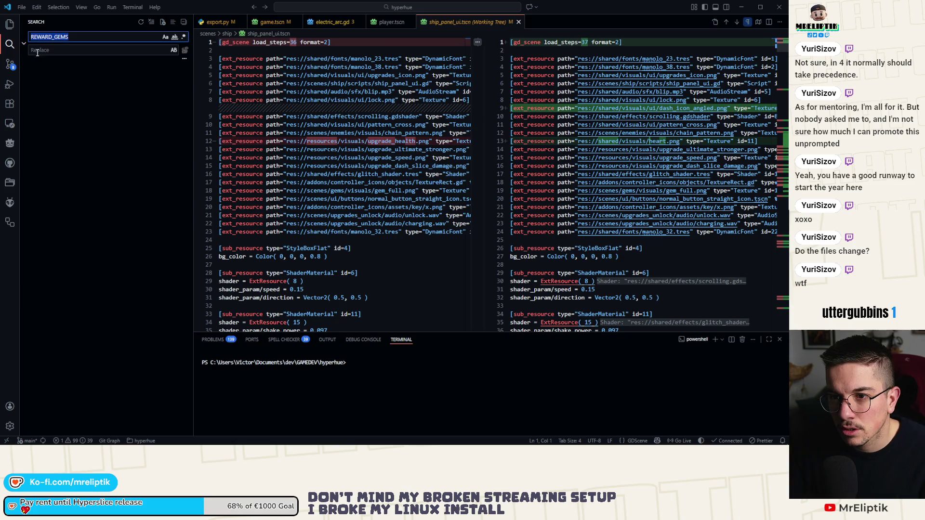
{"action": "left_click", "coordinate": [13, 30]}
{"action": "scroll", "coordinate": [57, 212], "scroll_direction": "down", "scroll_amount": 10}
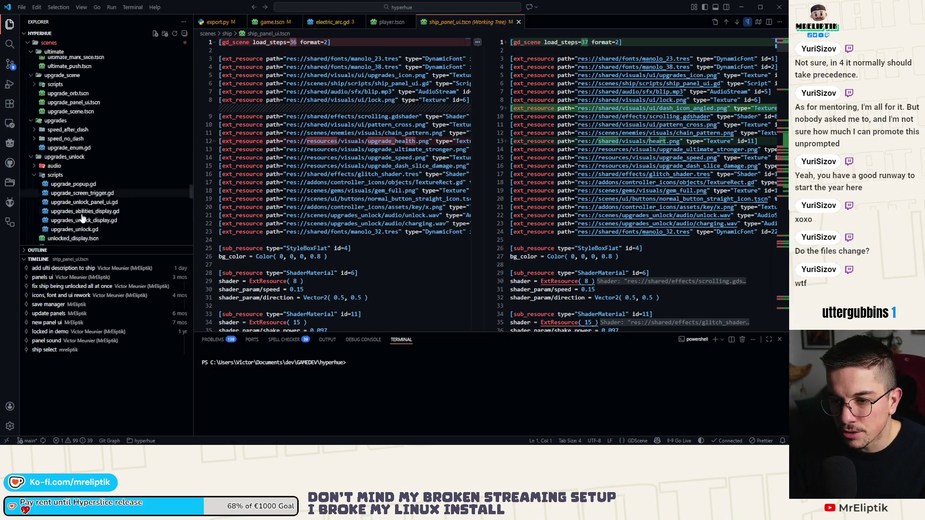
{"action": "scroll", "coordinate": [80, 218], "scroll_direction": "up", "scroll_amount": 4}
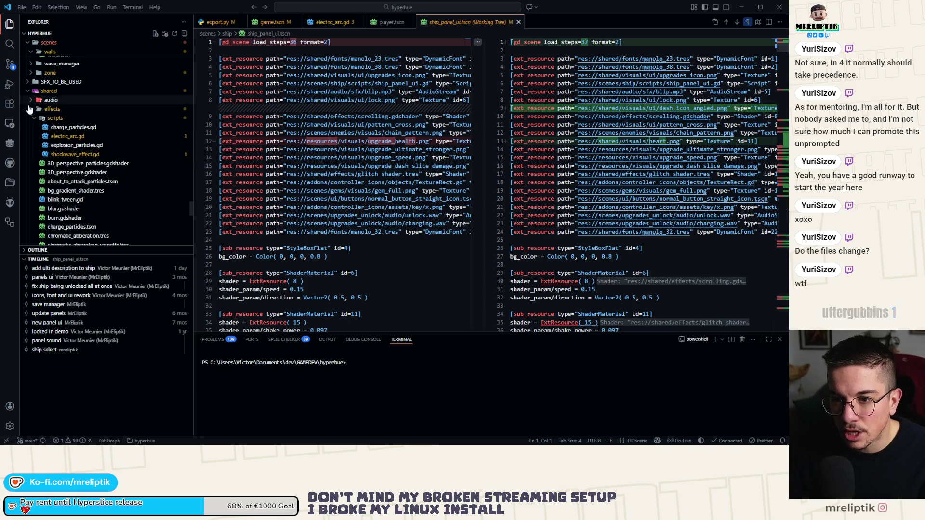
{"action": "left_click", "coordinate": [31, 111]}
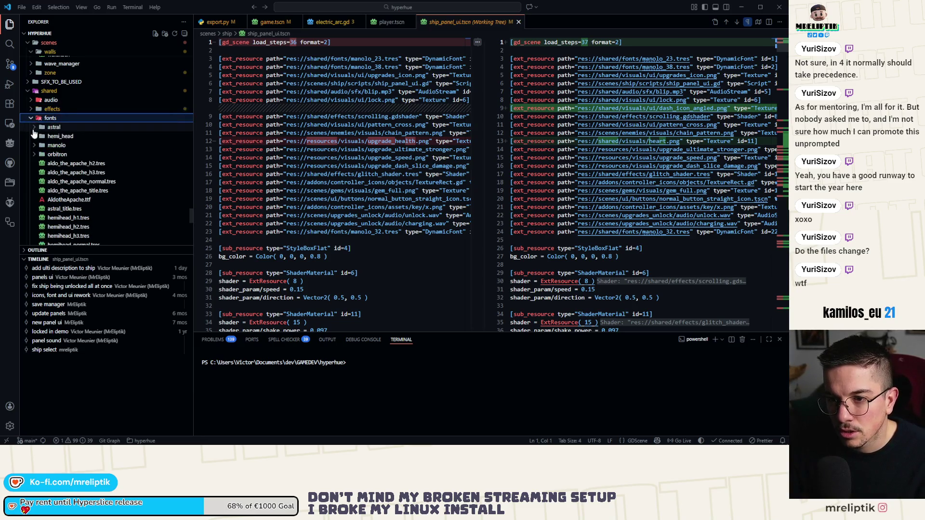
{"action": "left_click", "coordinate": [41, 122]}
{"action": "scroll", "coordinate": [83, 176], "scroll_direction": "down", "scroll_amount": 2}
{"action": "scroll", "coordinate": [91, 172], "scroll_direction": "down", "scroll_amount": 3}
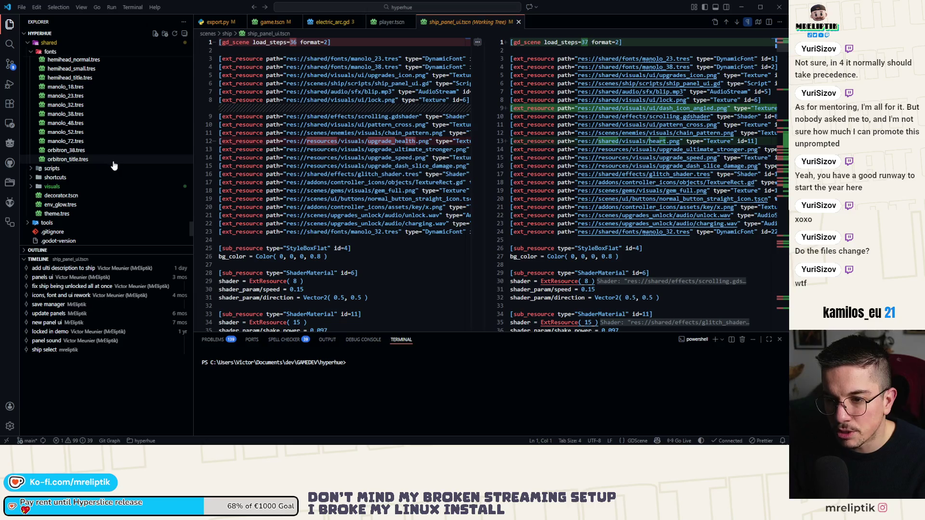
{"action": "scroll", "coordinate": [105, 166], "scroll_direction": "up", "scroll_amount": 1}
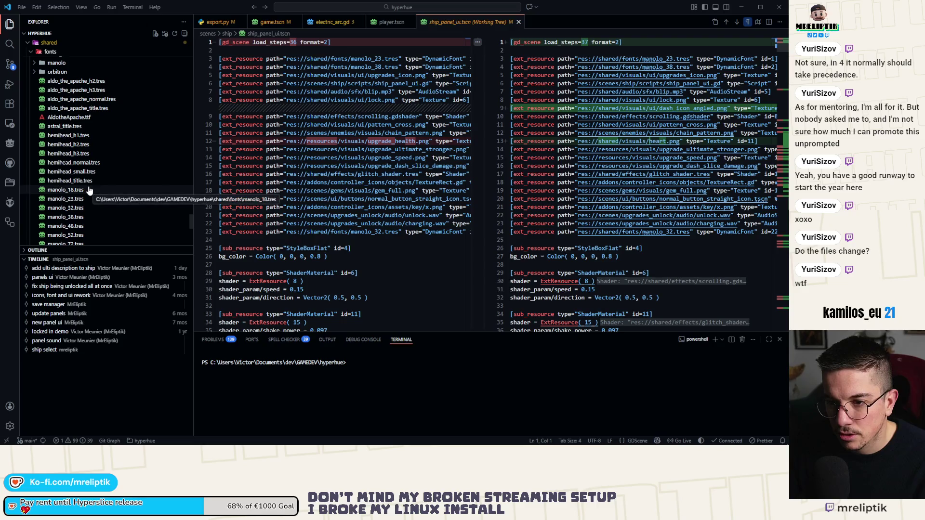
{"action": "left_click", "coordinate": [31, 63]}
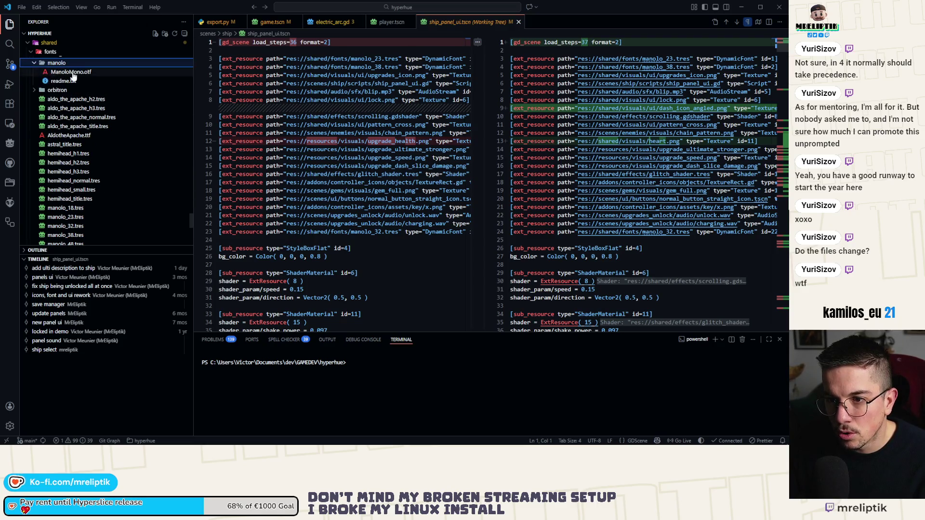
Open and close ManoloMono.otf in VS Code, then reselect it in Godot's FileSystem
{"action": "left_click", "coordinate": [73, 72]}
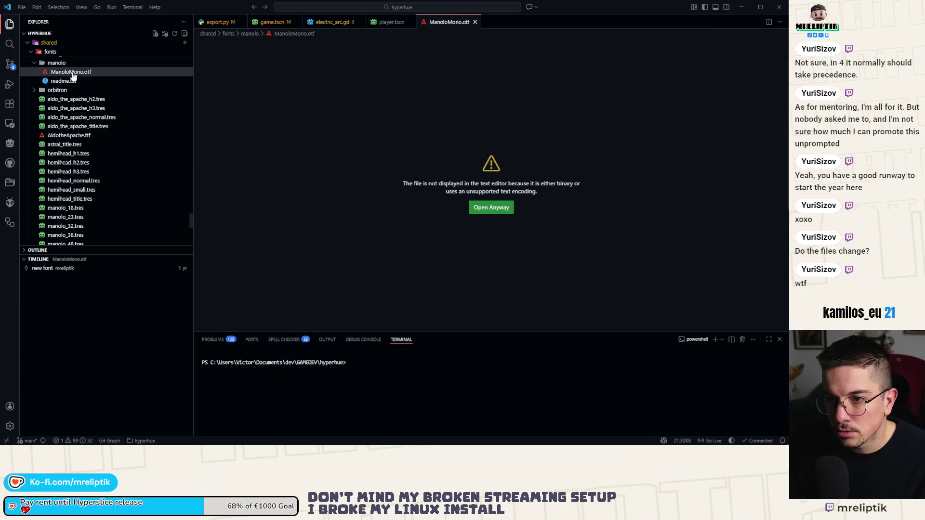
{"action": "middle_click", "coordinate": [447, 23]}
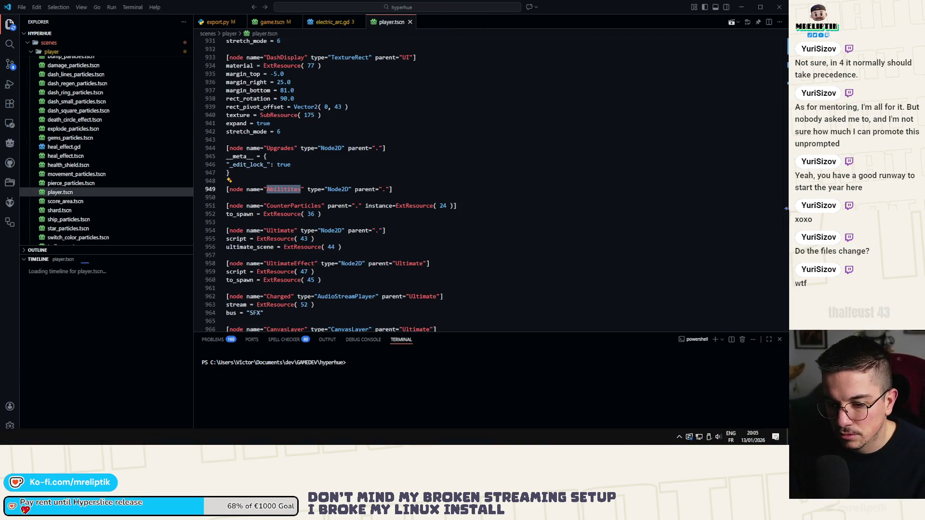
{"action": "key", "text": "alt+Tab"}
{"action": "left_click", "coordinate": [66, 290]}
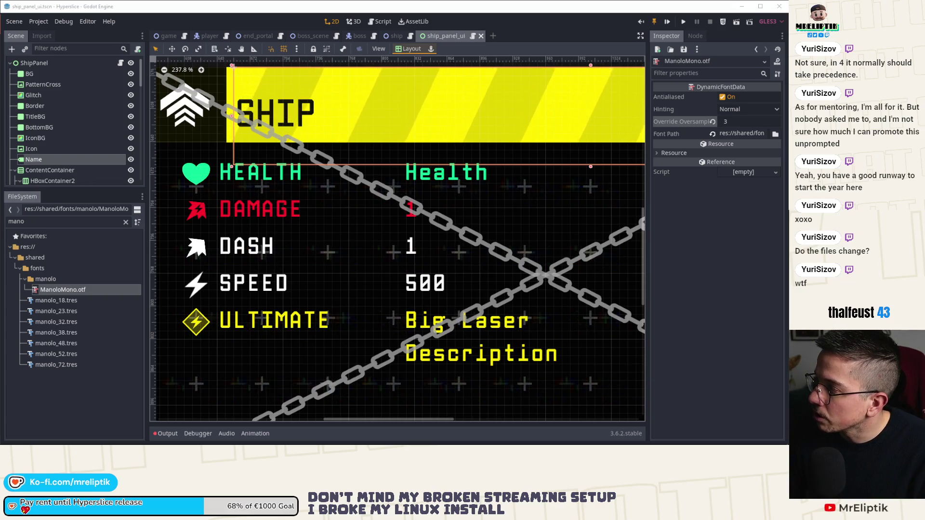
Revert ManoloMono.otf's Override Oversampling to its default of 0
{"action": "left_click", "coordinate": [712, 122]}
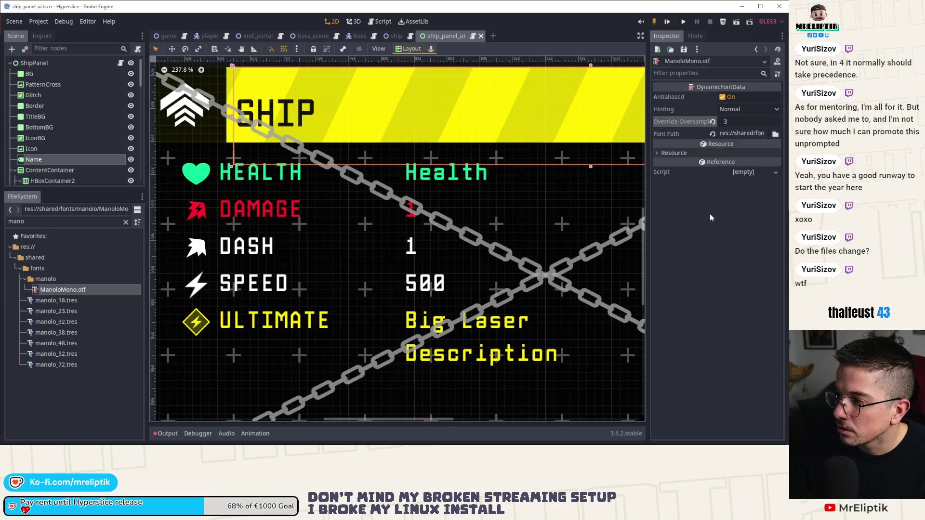
{"action": "left_click", "coordinate": [38, 21]}
{"action": "left_click", "coordinate": [58, 374]}
Compare against manolo_18.tres's font data settings, then bring up the Project menu
{"action": "left_click", "coordinate": [57, 301]}
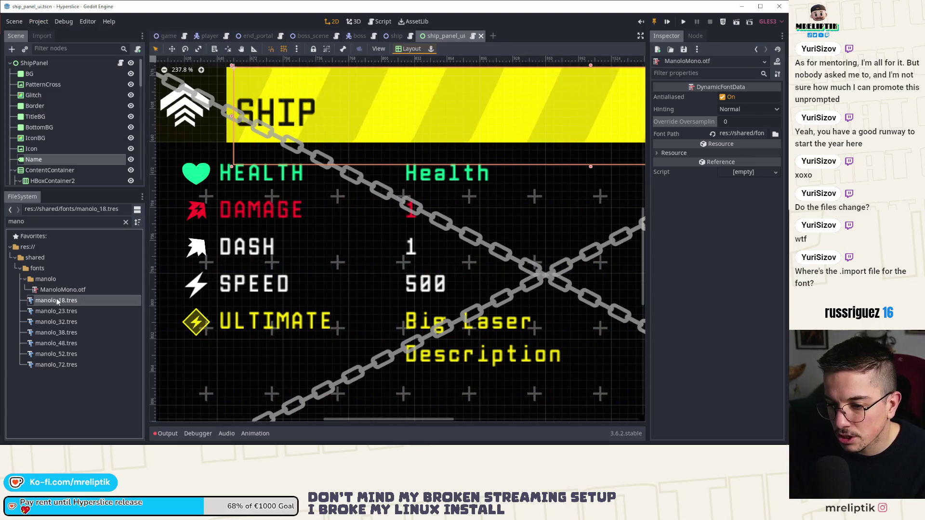
{"action": "left_click", "coordinate": [674, 116]}
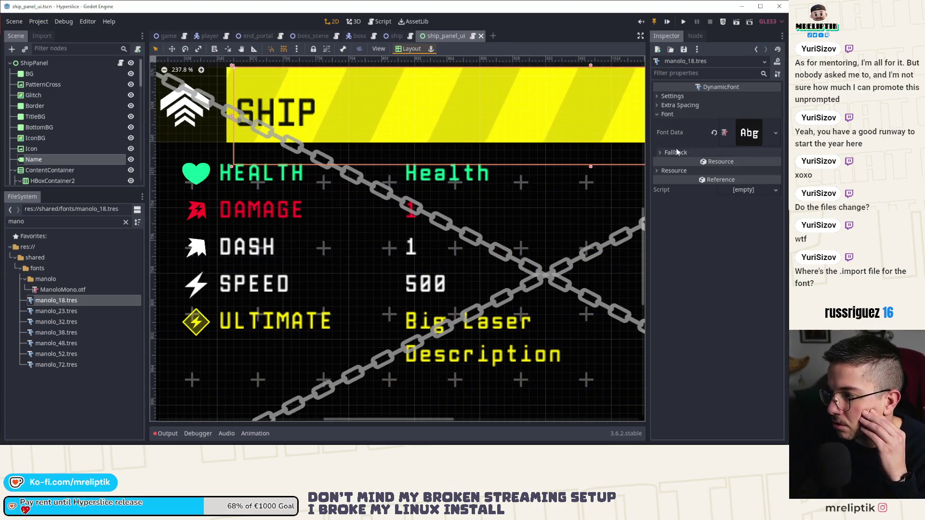
{"action": "left_click", "coordinate": [749, 133]}
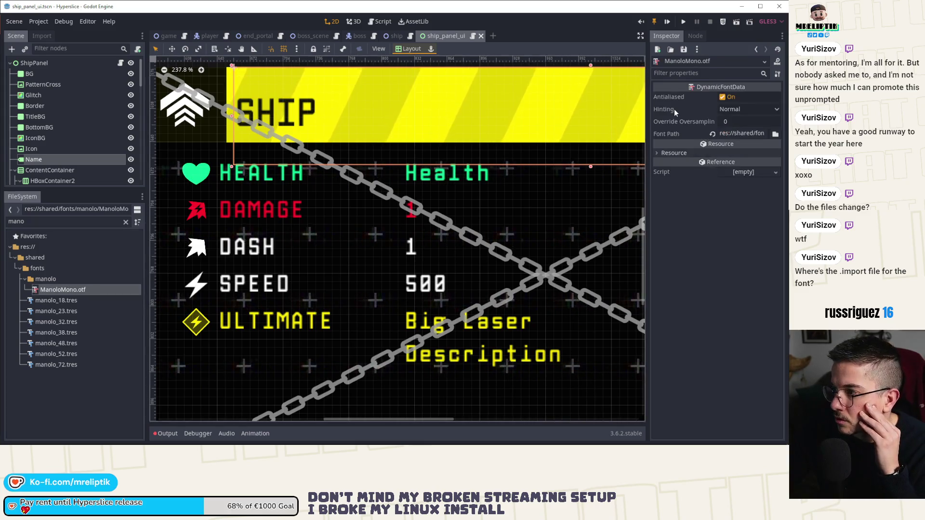
{"action": "mouse_move", "coordinate": [672, 120]}
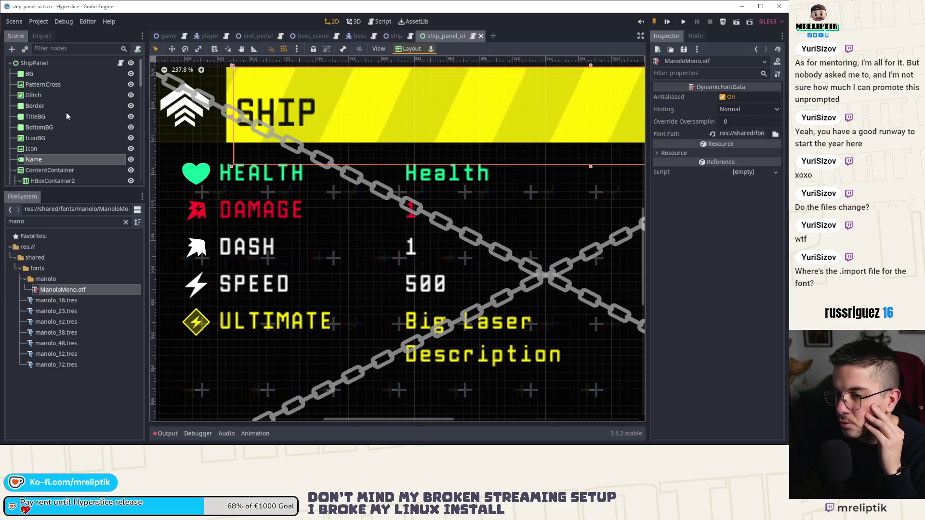
{"action": "left_click", "coordinate": [38, 21]}
{"action": "left_click", "coordinate": [386, 95]}
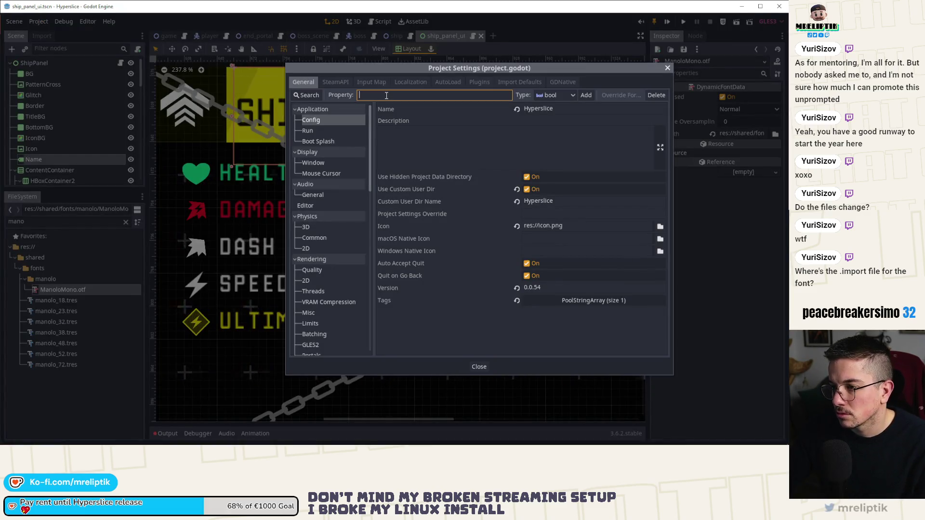
{"action": "left_click", "coordinate": [314, 91]}
{"action": "type", "text": "font"}
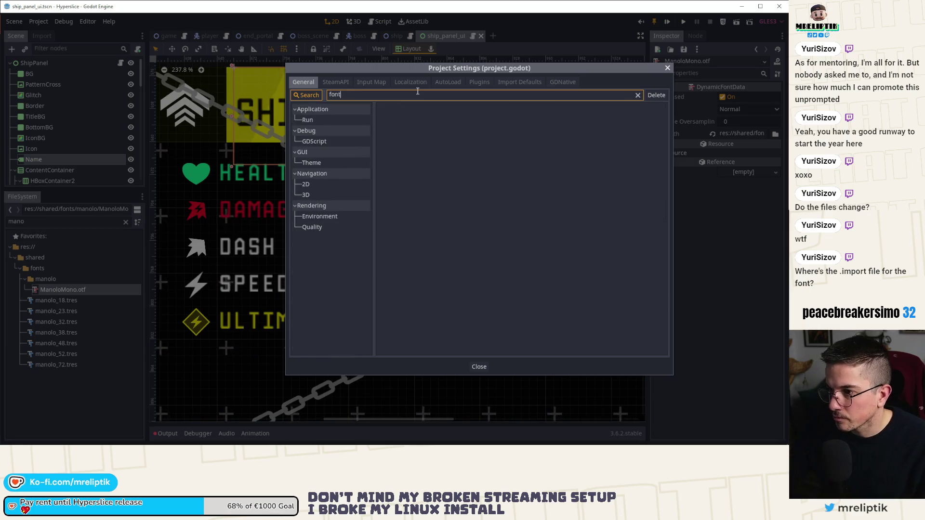
{"action": "left_click", "coordinate": [318, 119]}
{"action": "left_click", "coordinate": [327, 141]}
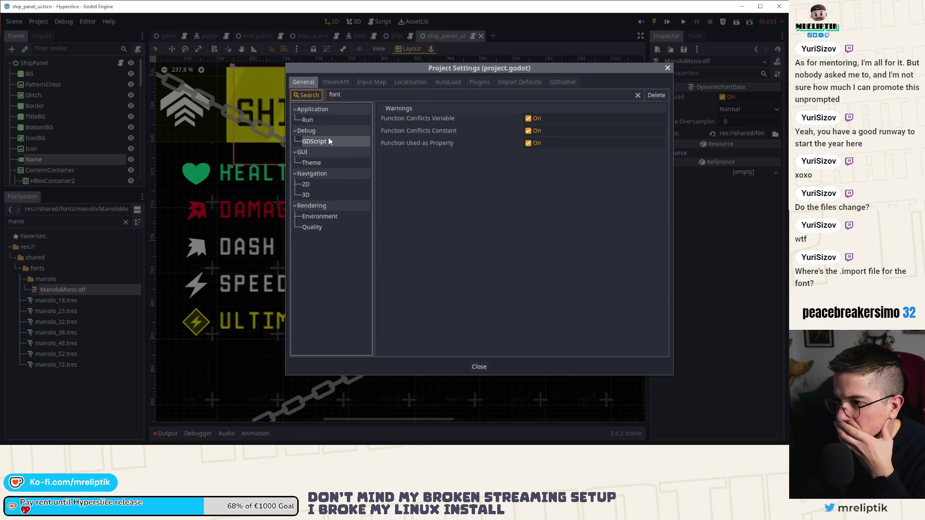
{"action": "left_click", "coordinate": [318, 163]}
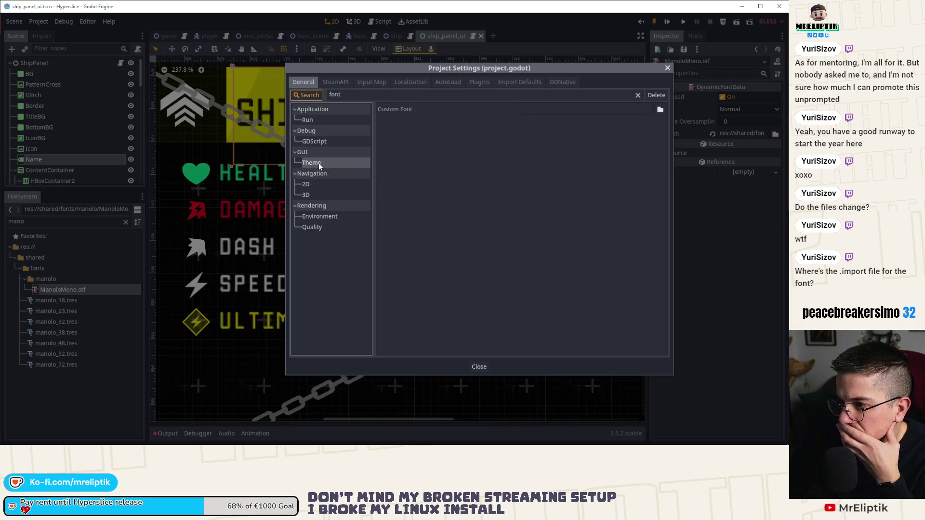
{"action": "left_click", "coordinate": [318, 184]}
{"action": "left_click", "coordinate": [314, 195]}
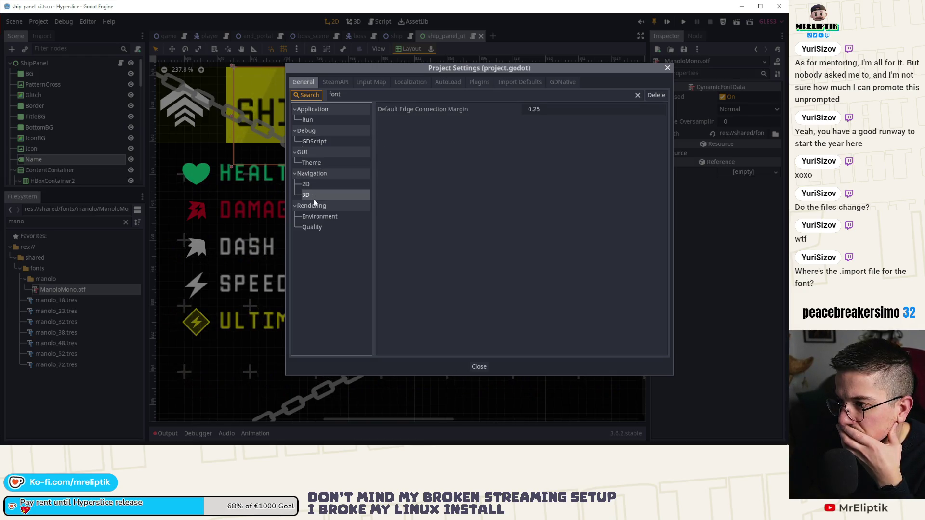
{"action": "left_click", "coordinate": [318, 216]}
{"action": "left_click", "coordinate": [319, 228]}
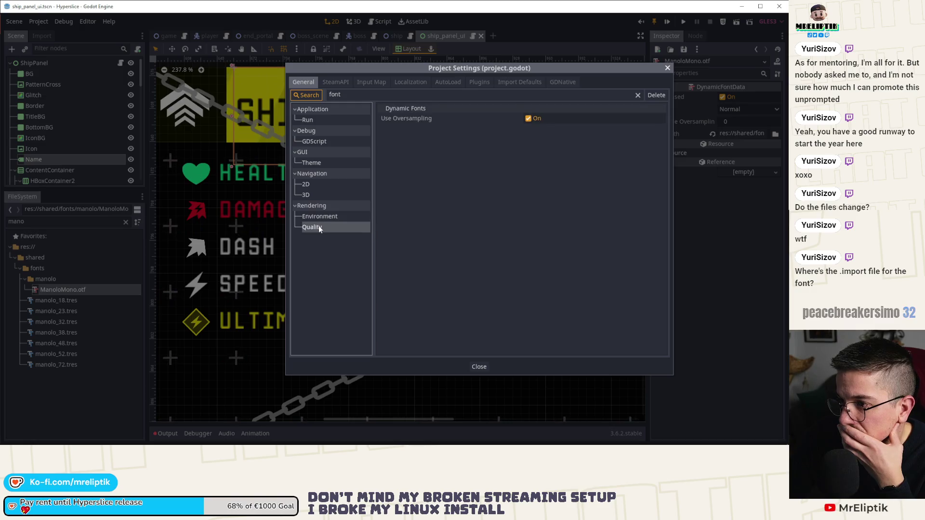
{"action": "left_click", "coordinate": [638, 95]}
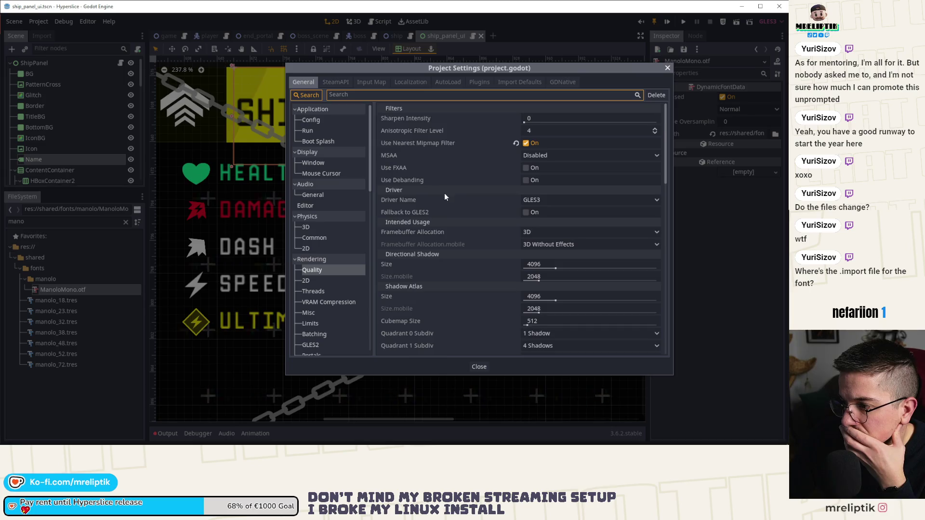
{"action": "scroll", "coordinate": [444, 192], "scroll_direction": "down", "scroll_amount": 10}
{"action": "scroll", "coordinate": [444, 196], "scroll_direction": "down", "scroll_amount": 1}
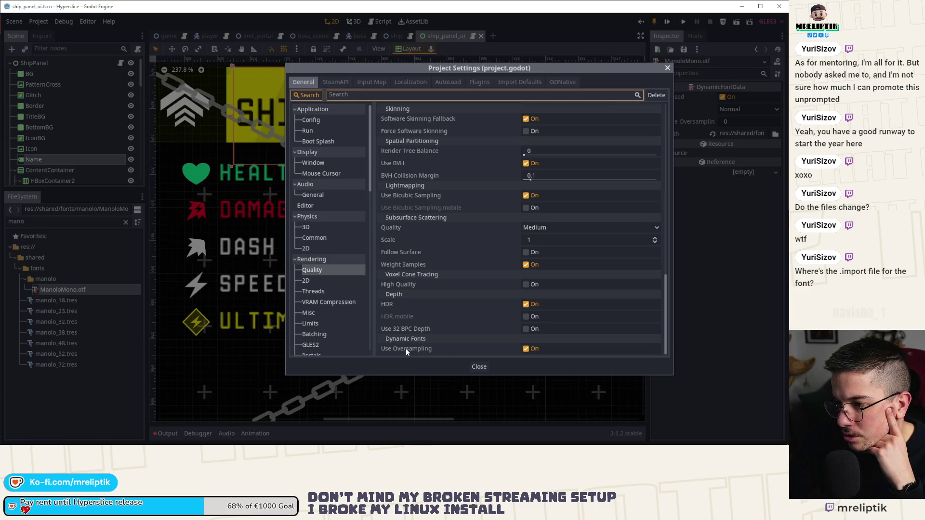
{"action": "left_click", "coordinate": [479, 367]}
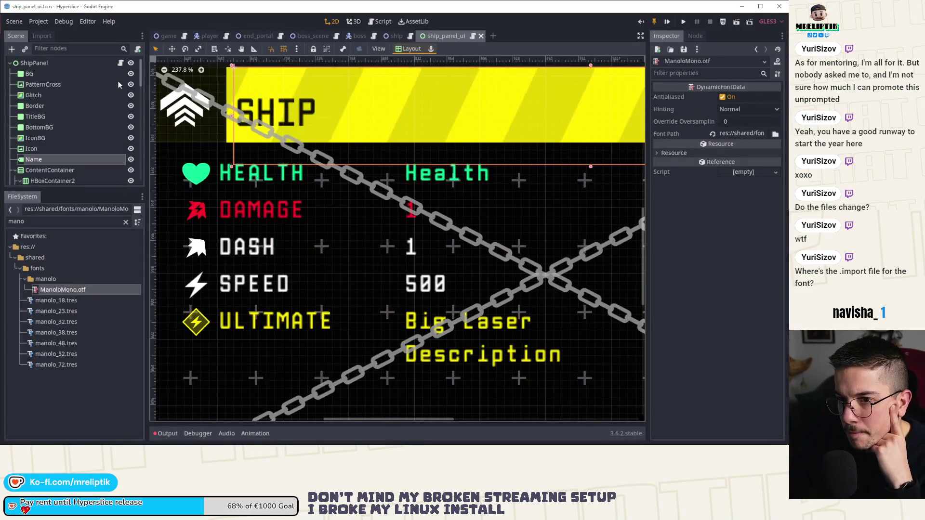
Switch to the game scene and scroll through the file shown in VS Code
{"action": "left_click", "coordinate": [166, 35]}
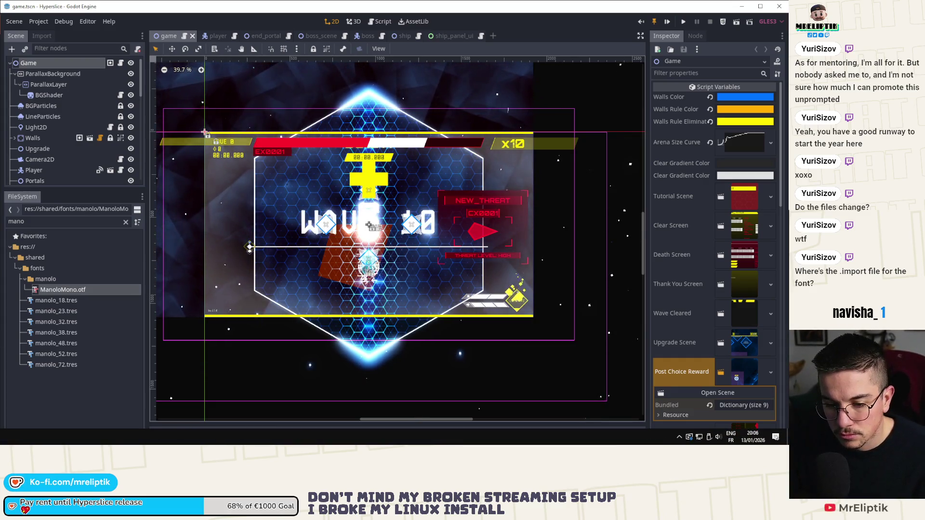
{"action": "key", "text": "alt+Tab"}
{"action": "scroll", "coordinate": [104, 168], "scroll_direction": "up", "scroll_amount": 5}
{"action": "scroll", "coordinate": [103, 167], "scroll_direction": "up", "scroll_amount": 10}
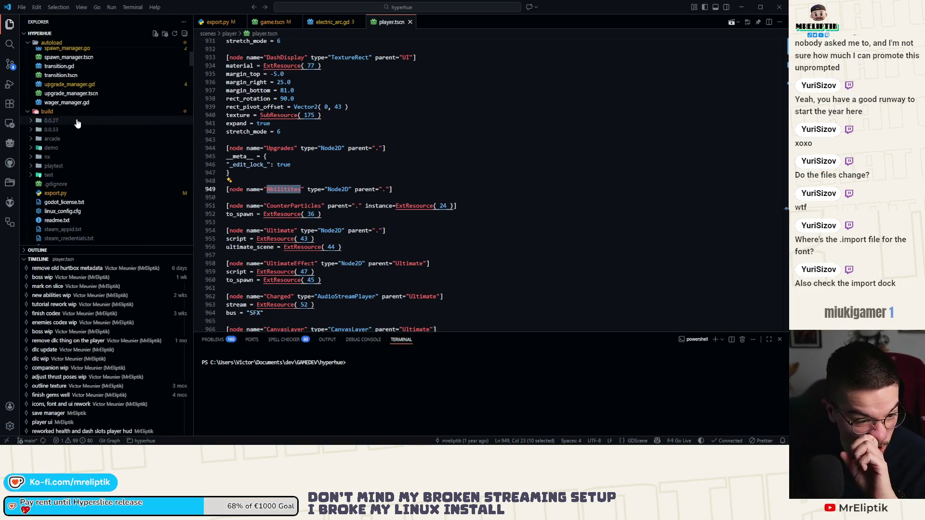
{"action": "scroll", "coordinate": [77, 124], "scroll_direction": "up", "scroll_amount": 7}
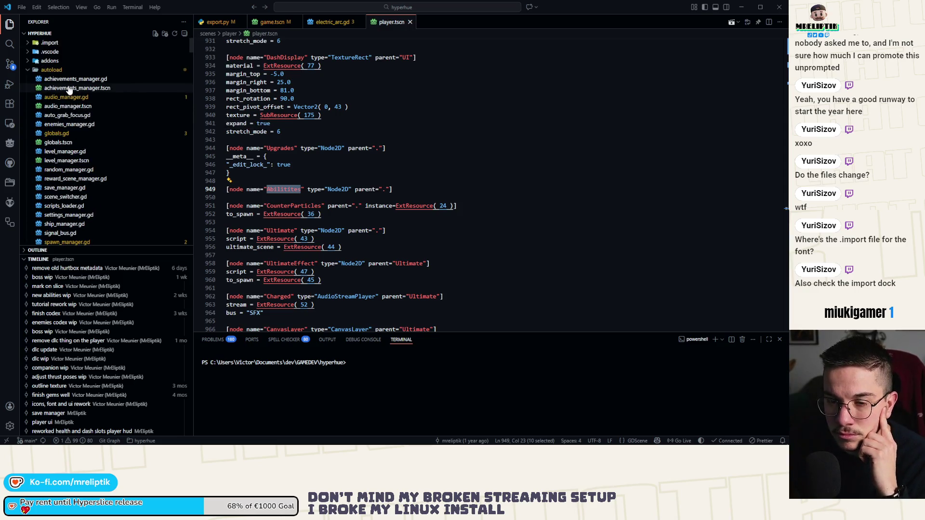
{"action": "left_click", "coordinate": [72, 440]}
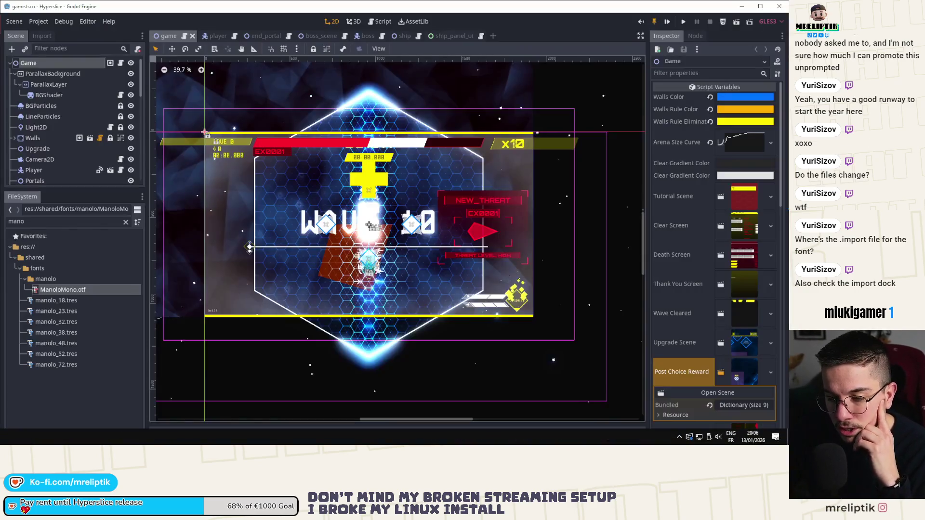
Compare ManoloMono.otf with manolo_18.tres in FileSystem, ending on ManoloMono.otf
{"action": "left_click", "coordinate": [42, 35]}
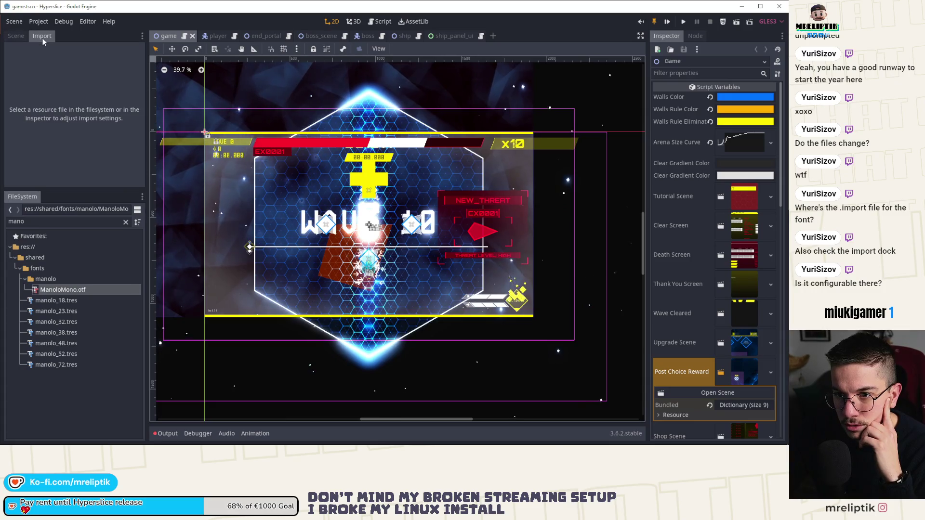
{"action": "double_click", "coordinate": [57, 290]}
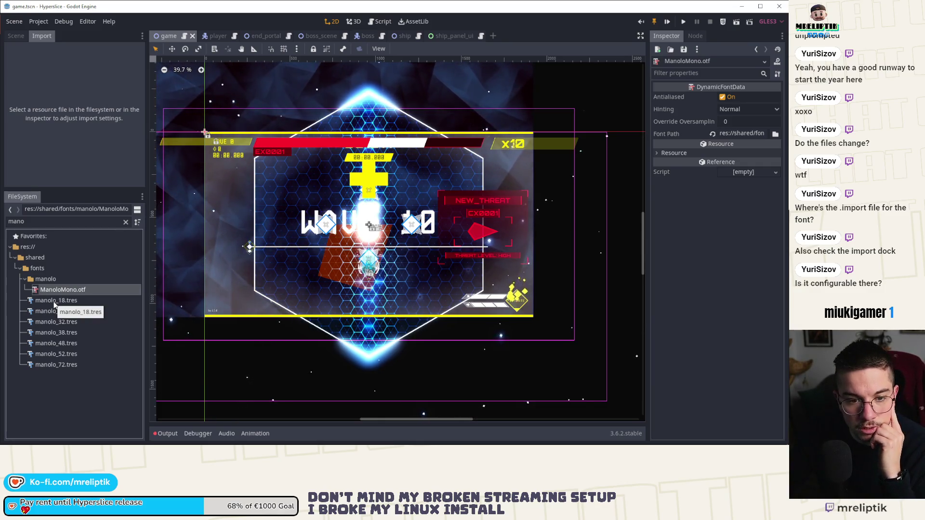
{"action": "double_click", "coordinate": [55, 302]}
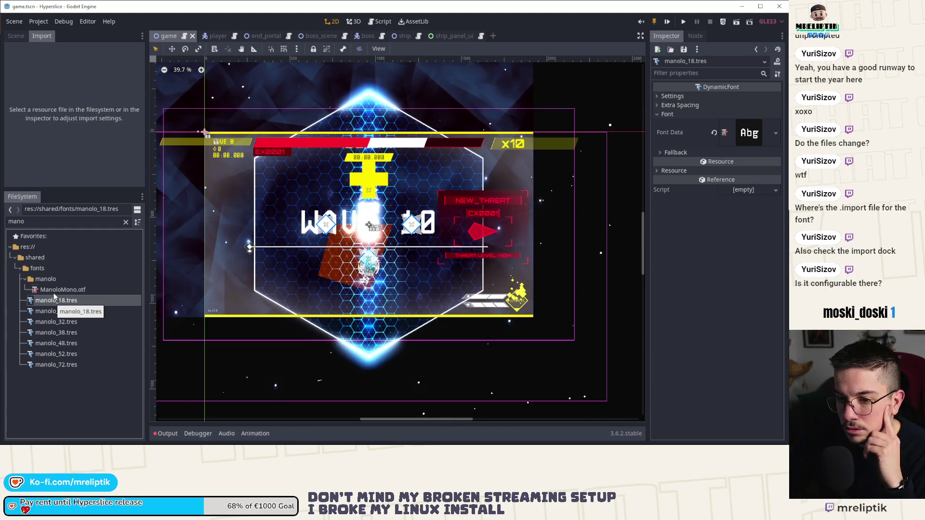
{"action": "double_click", "coordinate": [54, 292]}
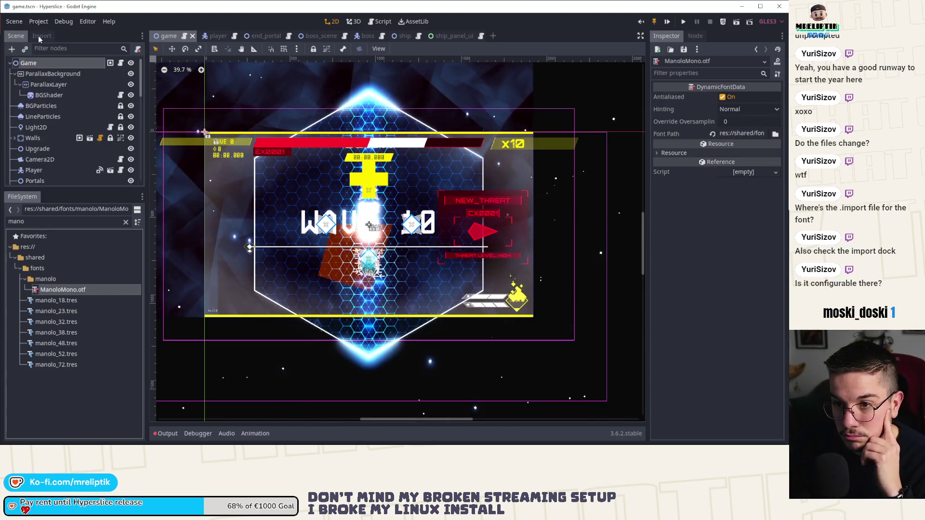
{"action": "key", "text": "Down"}
{"action": "left_click", "coordinate": [55, 289]}
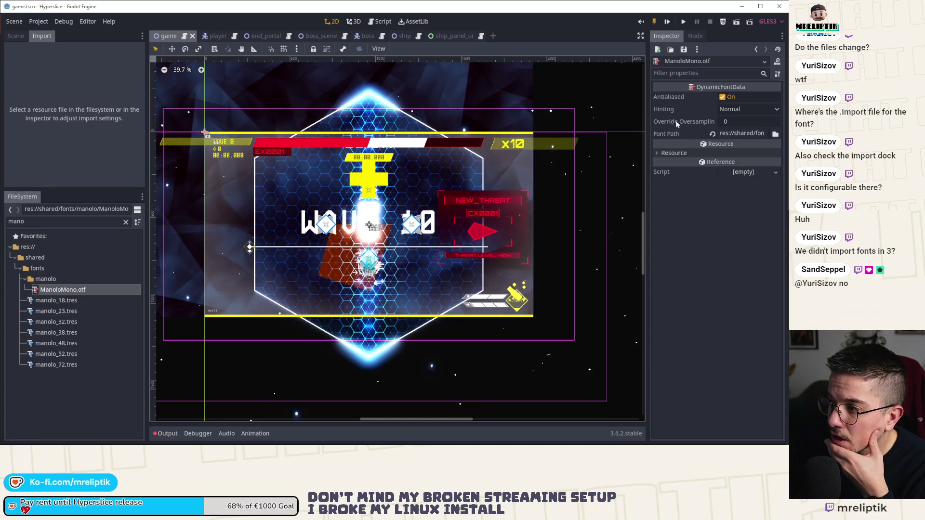
Turn on Local to Scene for ManoloMono.otf, set Override Oversampling to 3, and save
{"action": "left_click", "coordinate": [669, 152]}
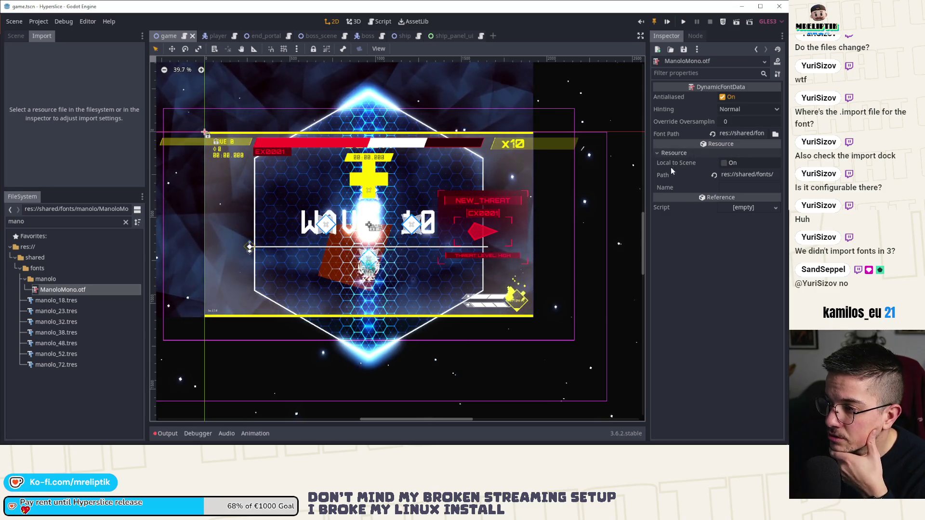
{"action": "left_click", "coordinate": [722, 163]}
{"action": "left_click", "coordinate": [736, 121]}
{"action": "type", "text": "3"}
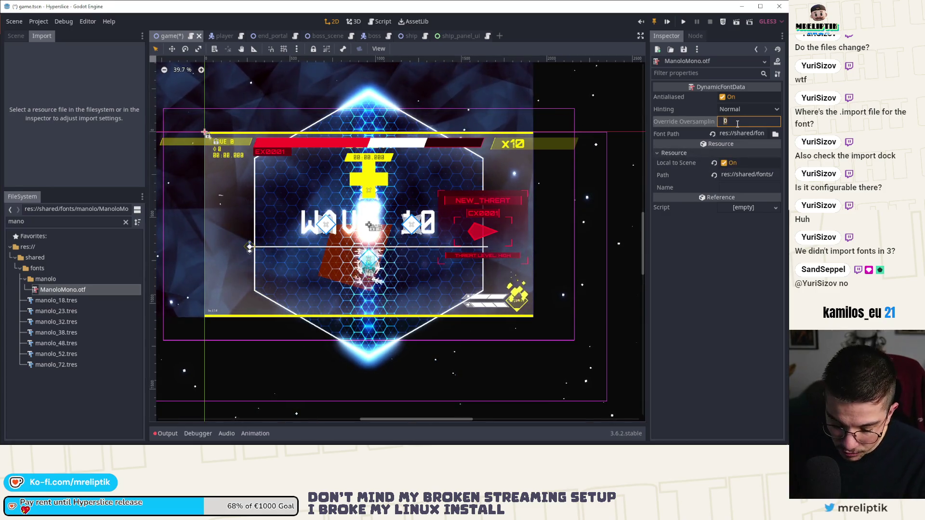
{"action": "key", "text": "Return"}
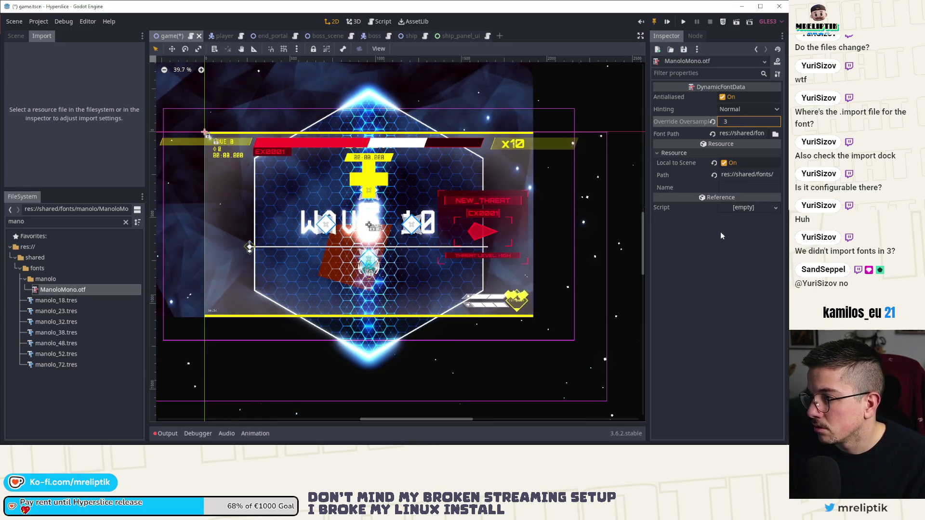
{"action": "key", "text": "ctrl+s"}
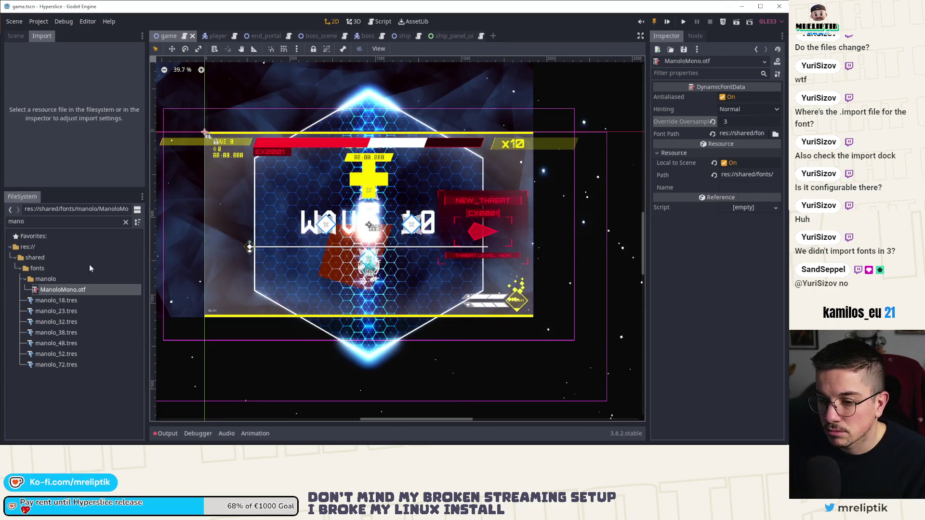
{"action": "key", "text": "alt+Tab"}
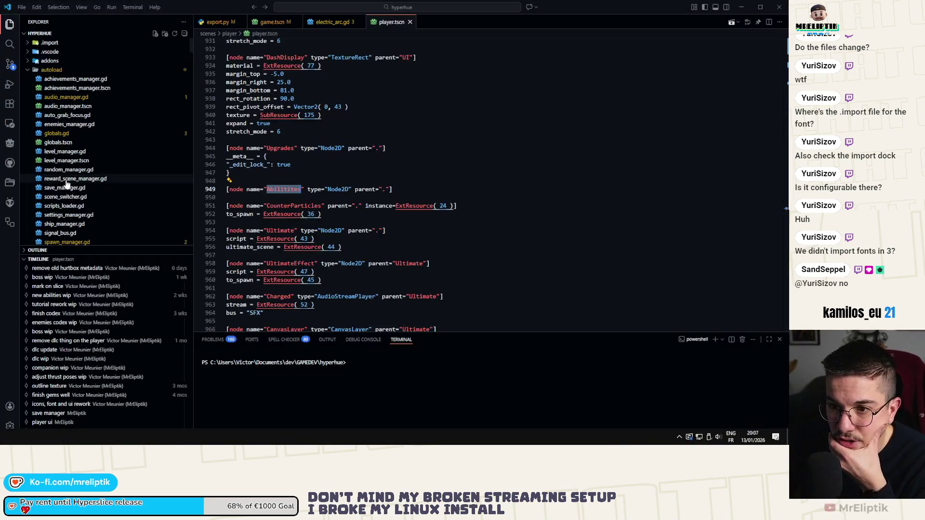
Check the pending Source Control changes, return to Explorer, and drag the DynamicFont docs over VS Code
{"action": "left_click", "coordinate": [10, 63]}
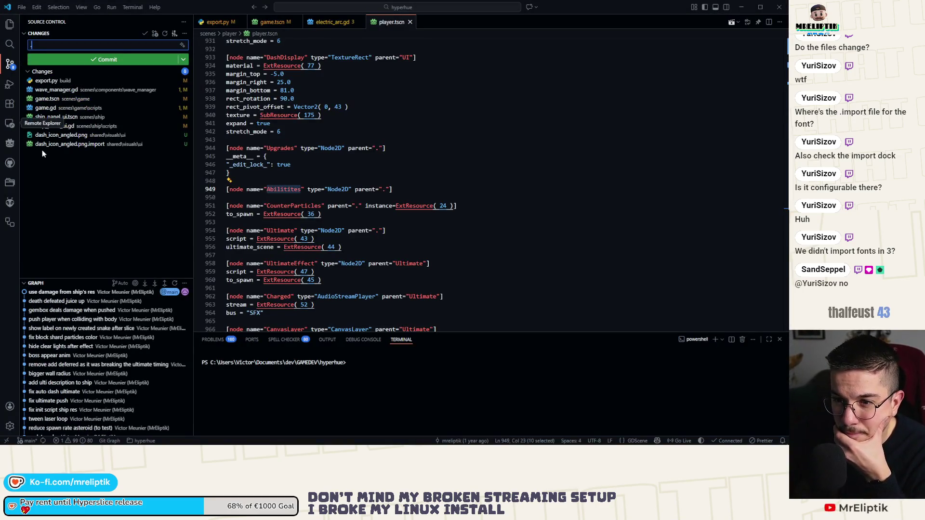
{"action": "left_click", "coordinate": [9, 25]}
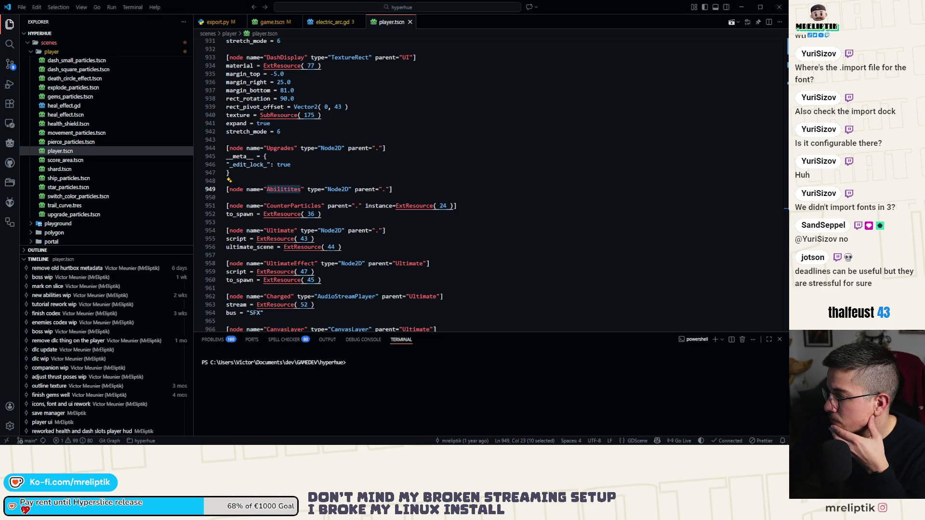
{"action": "mouse_move", "coordinate": [790, 234]}
{"action": "left_mouse_down"}
{"action": "mouse_move", "coordinate": [424, 160]}
{"action": "mouse_move", "coordinate": [401, 118]}
{"action": "mouse_move", "coordinate": [384, 119]}
{"action": "mouse_move", "coordinate": [392, 102]}
{"action": "left_mouse_up"}
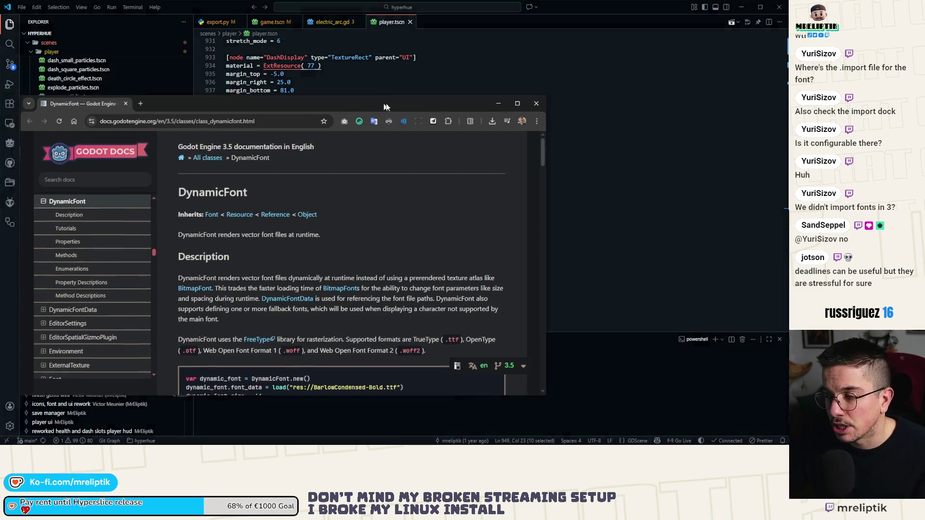
Maximize the DynamicFont docs, step through both 'oversampling' matches, then switch back to VS Code
{"action": "double_click", "coordinate": [392, 104]}
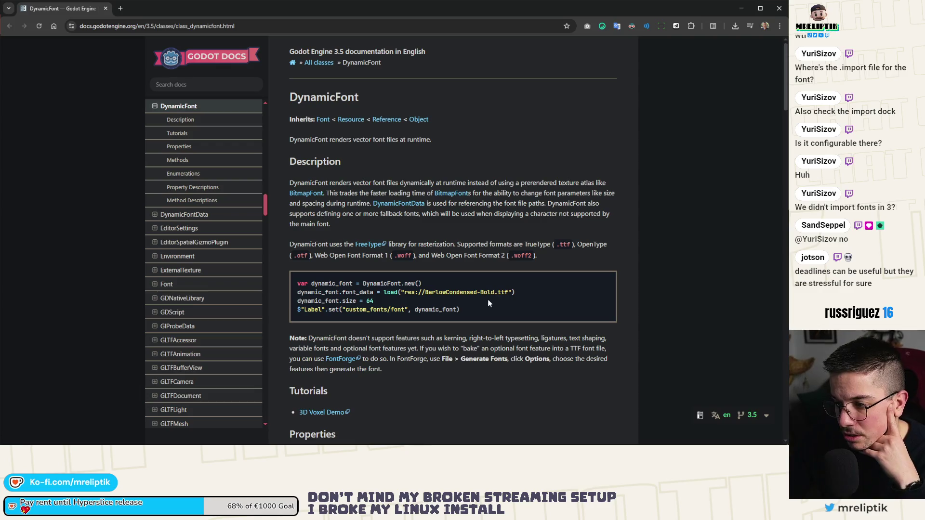
{"action": "scroll", "coordinate": [465, 288], "scroll_direction": "down", "scroll_amount": 3}
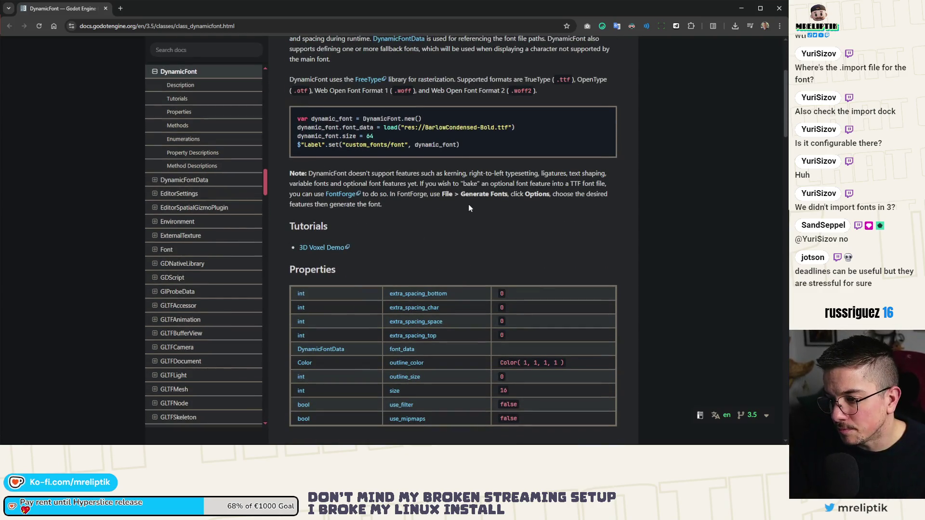
{"action": "key", "text": "ctrl+f"}
{"action": "type", "text": "over"}
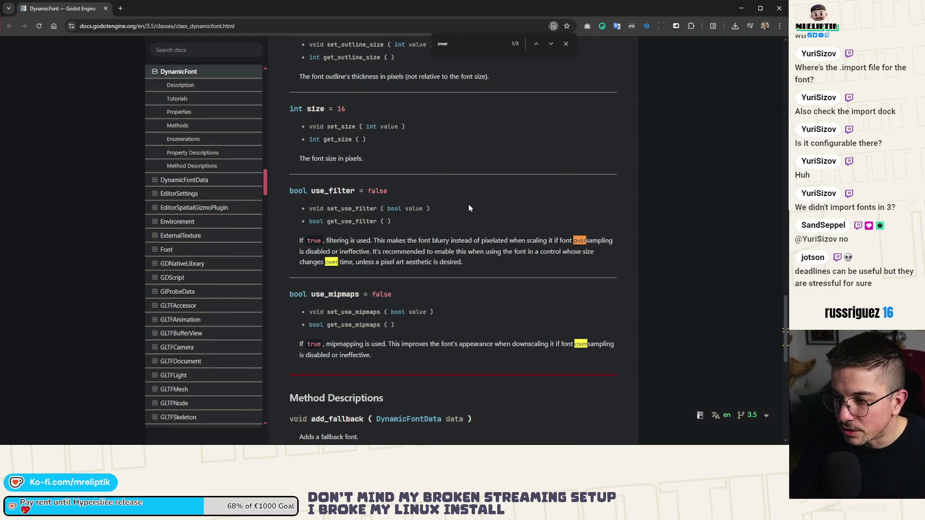
{"action": "type", "text": "samp"}
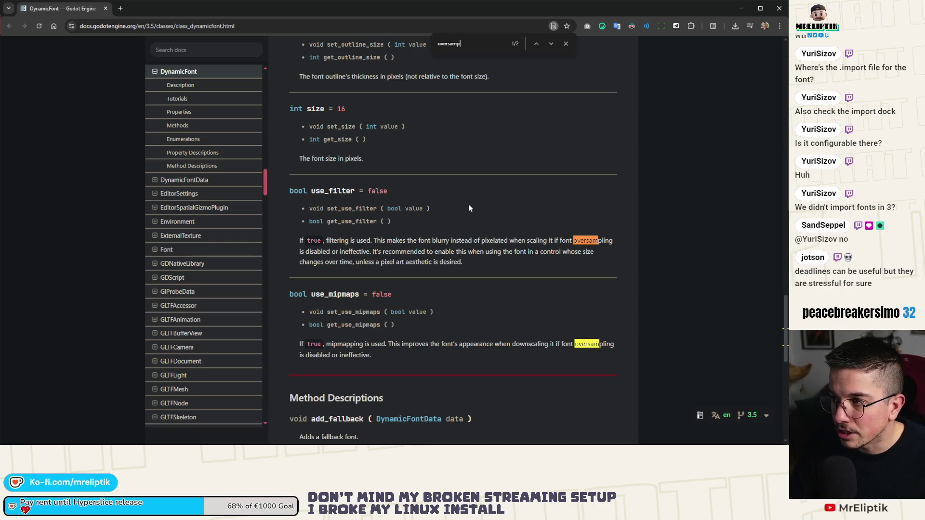
{"action": "type", "text": "ling"}
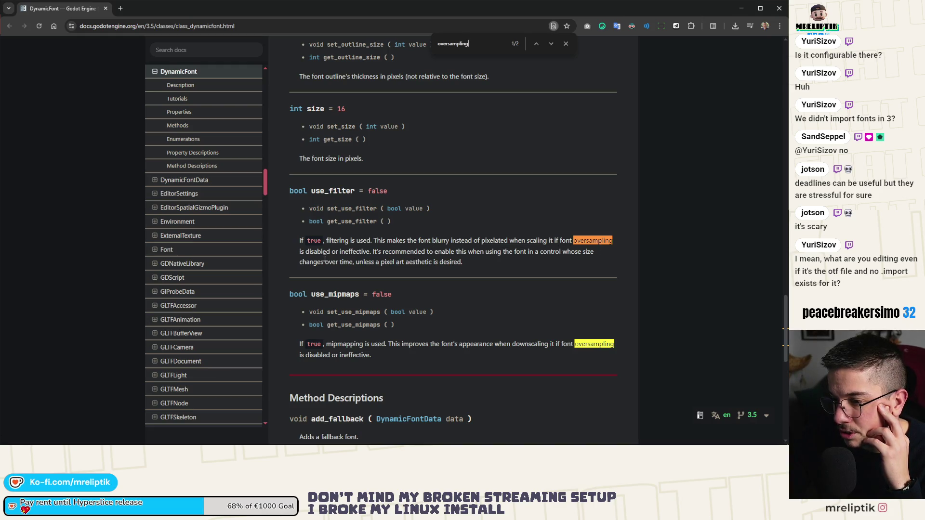
{"action": "scroll", "coordinate": [377, 257], "scroll_direction": "down", "scroll_amount": 3}
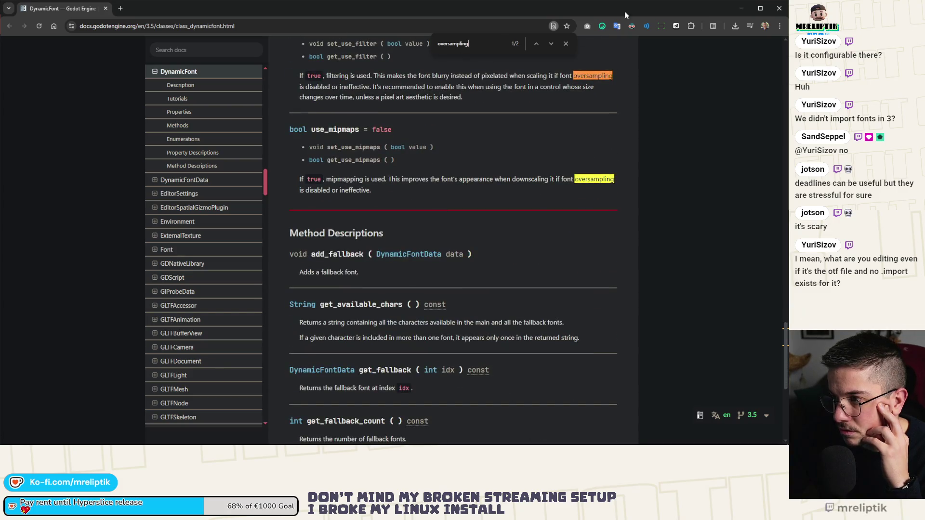
{"action": "left_click", "coordinate": [550, 45]}
{"action": "left_click", "coordinate": [551, 45]}
{"action": "left_click", "coordinate": [551, 44]}
{"action": "left_click", "coordinate": [566, 43]}
{"action": "key", "text": "alt+Tab"}
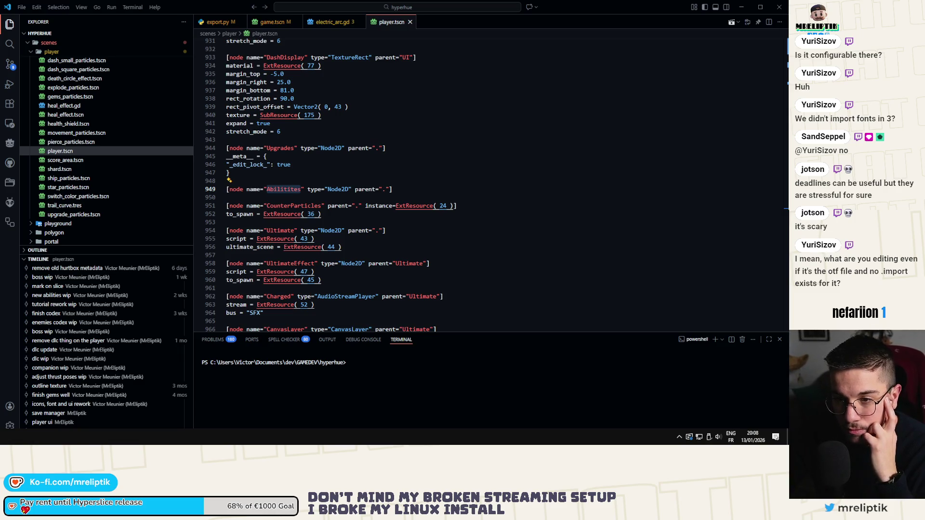
Expand the .import folder in Explorer and collapse the scenes folder
{"action": "scroll", "coordinate": [120, 144], "scroll_direction": "up", "scroll_amount": 10}
{"action": "scroll", "coordinate": [58, 75], "scroll_direction": "up", "scroll_amount": 15}
{"action": "left_click", "coordinate": [48, 42]}
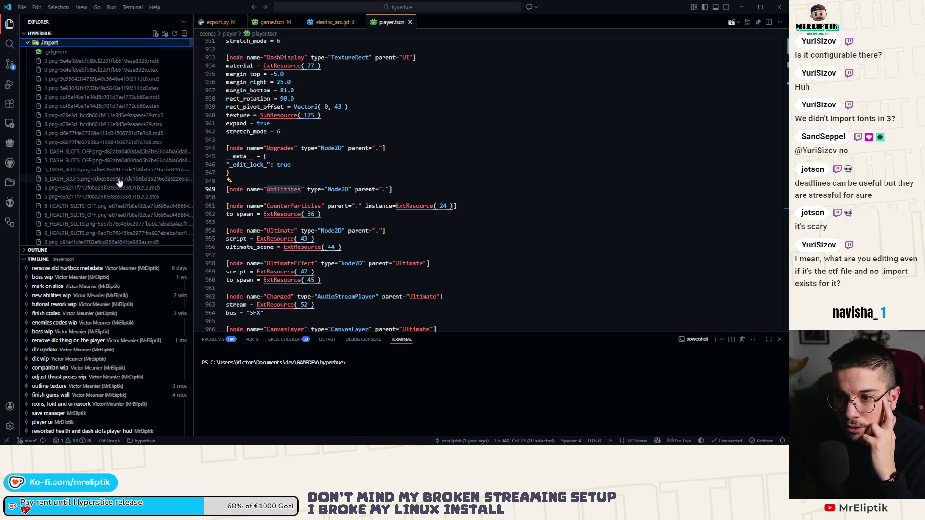
{"action": "mouse_move", "coordinate": [97, 442]}
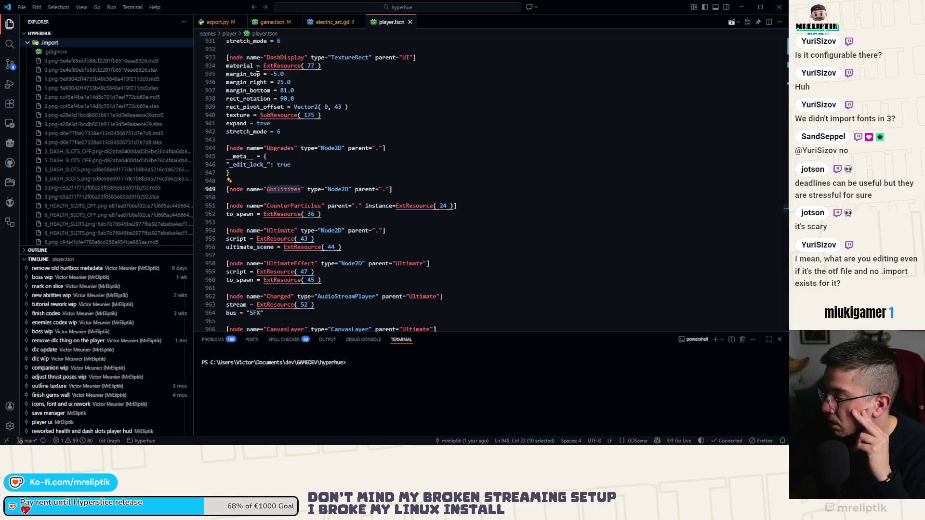
{"action": "left_click", "coordinate": [14, 24]}
{"action": "left_click", "coordinate": [15, 24]}
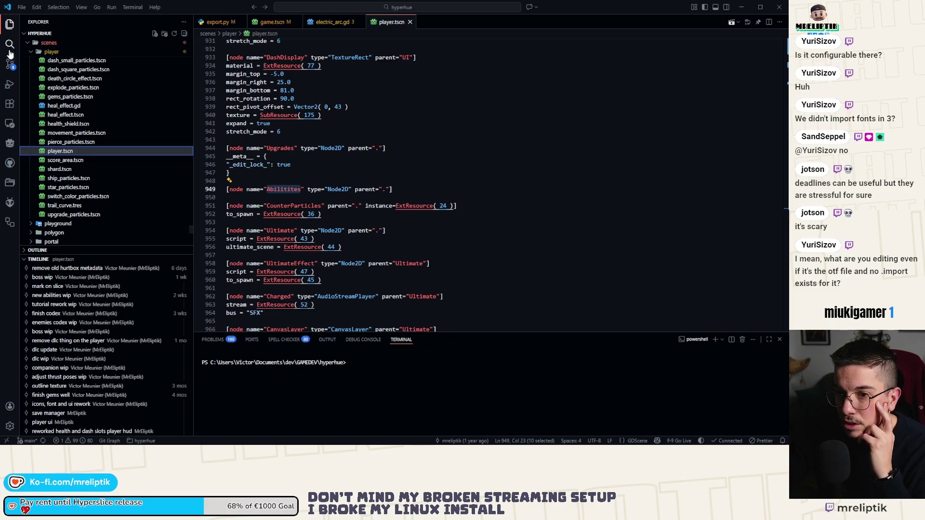
{"action": "left_click", "coordinate": [32, 43]}
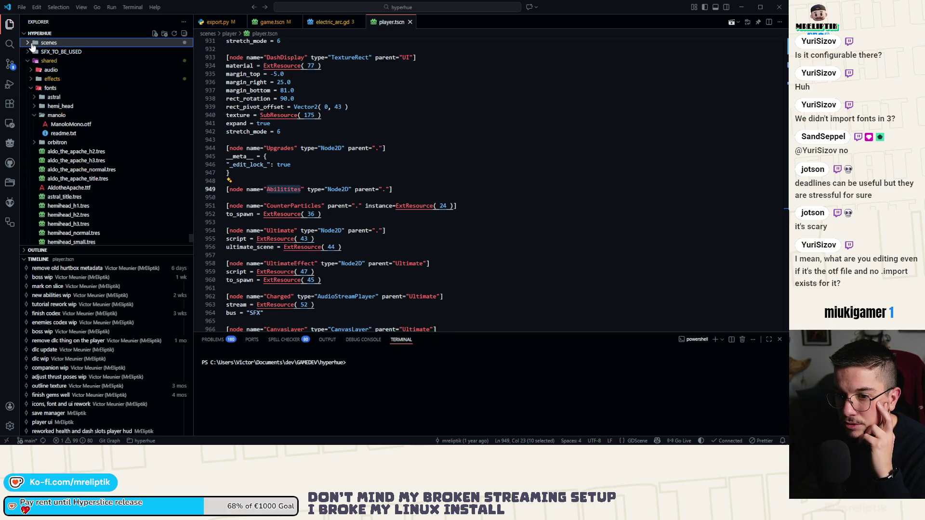
{"action": "key", "text": "Up"}
Expand shared > fonts > manolo and reveal the manolo folder in File Explorer
{"action": "left_click", "coordinate": [29, 88]}
{"action": "left_click", "coordinate": [30, 88]}
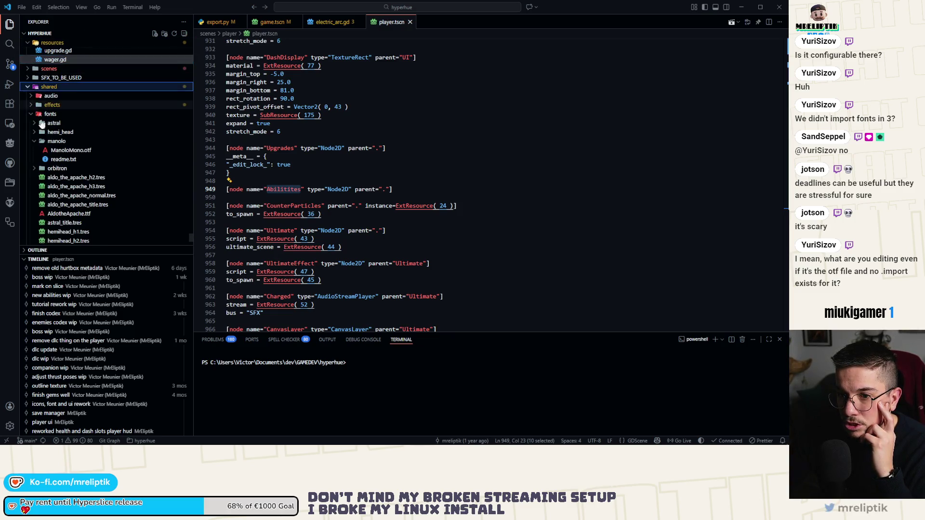
{"action": "left_click", "coordinate": [64, 142]}
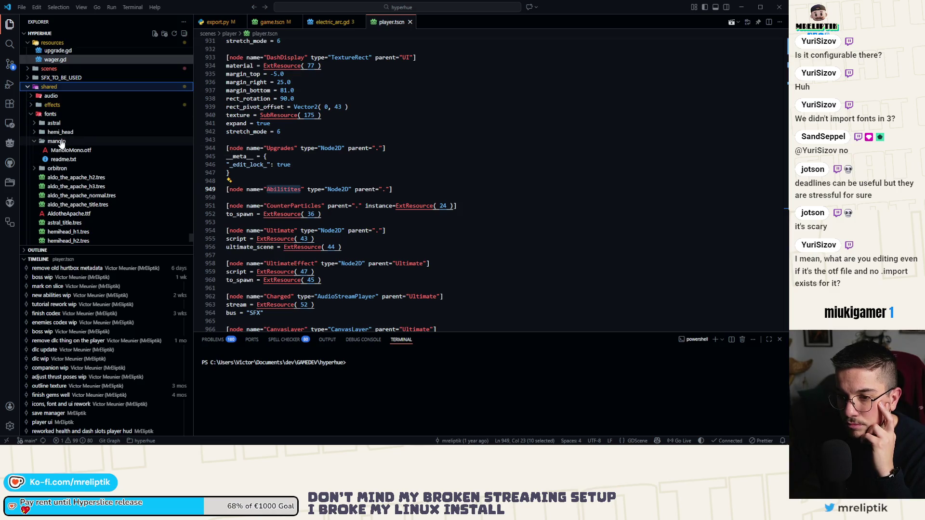
{"action": "left_click", "coordinate": [61, 142]}
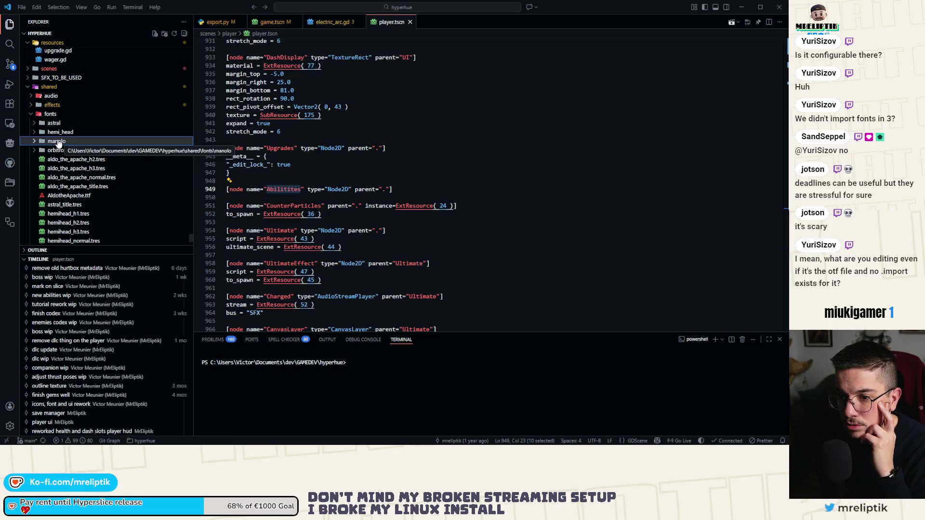
{"action": "left_click", "coordinate": [57, 142]}
{"action": "right_click", "coordinate": [64, 142]}
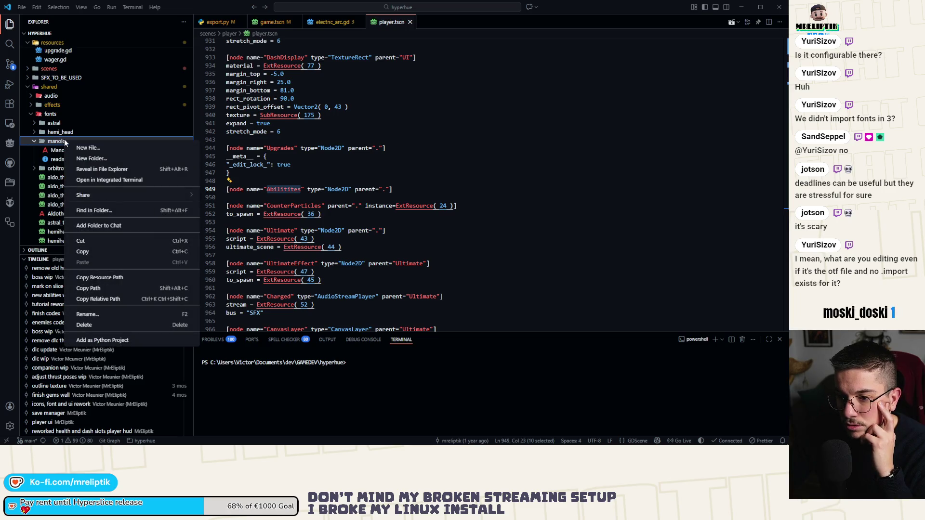
{"action": "left_click", "coordinate": [96, 169]}
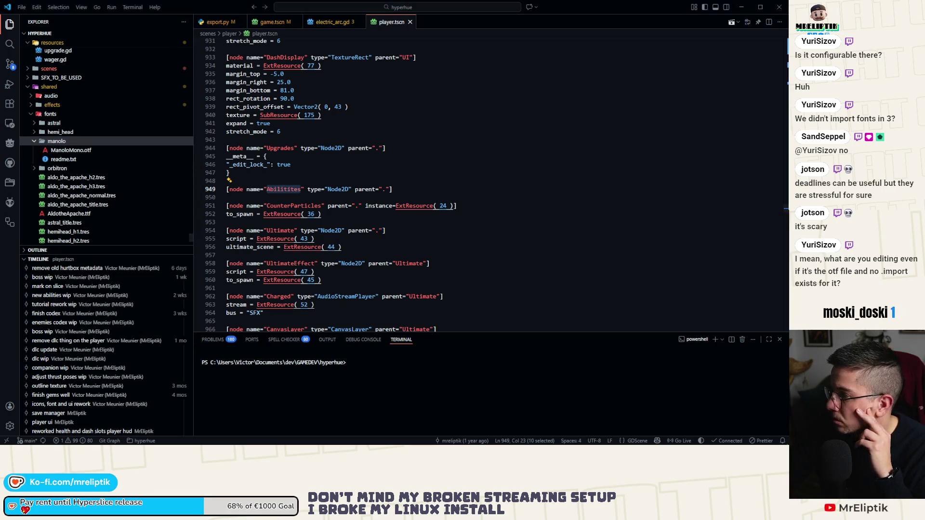
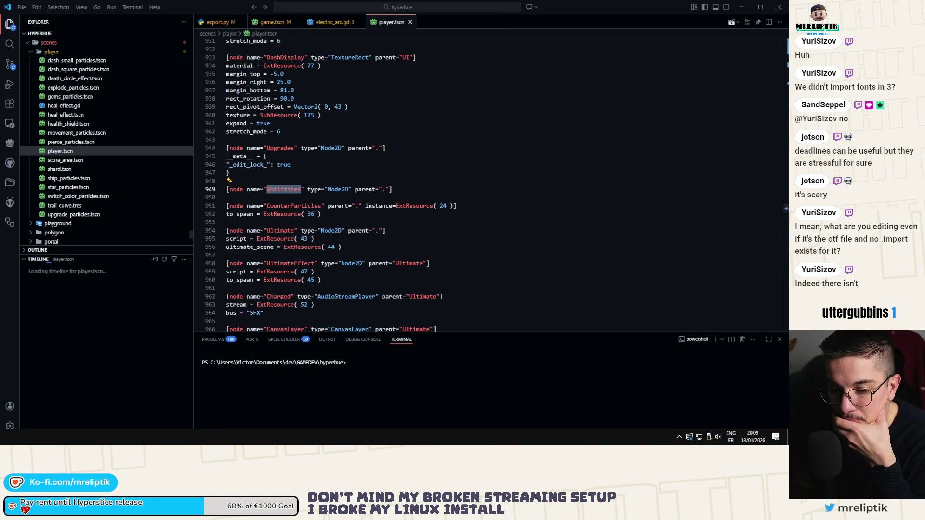
Expand manolo_18.tres's Font Data in the Inspector and check the ManoloMono.otf font file
{"action": "key", "text": "alt+Tab"}
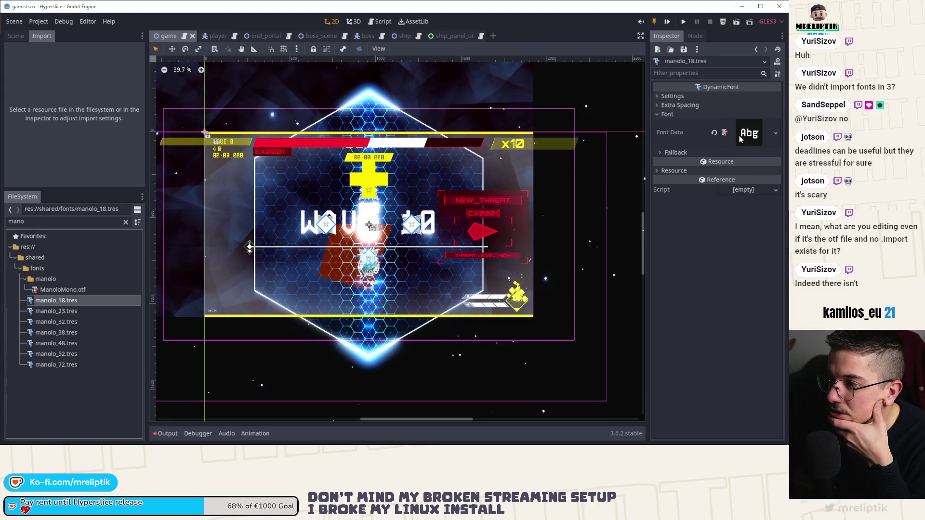
{"action": "left_click", "coordinate": [741, 137]}
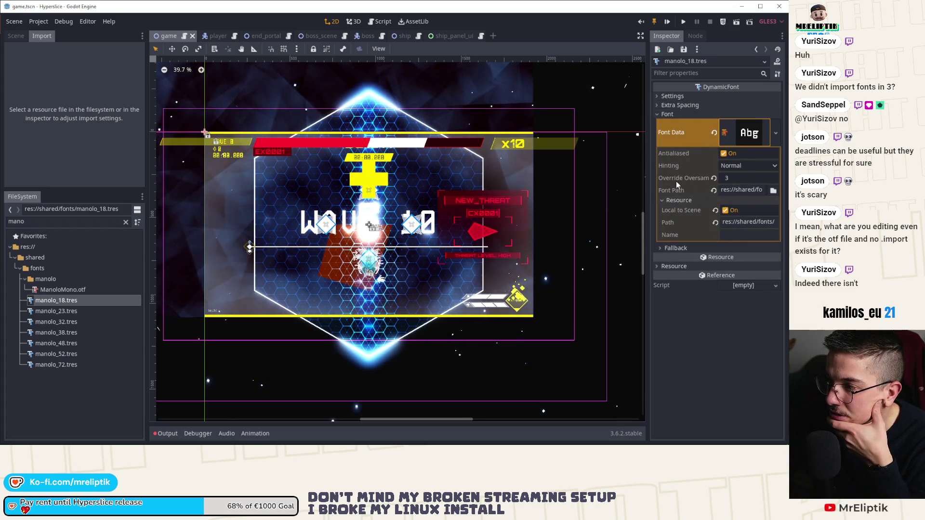
{"action": "mouse_move", "coordinate": [698, 181]}
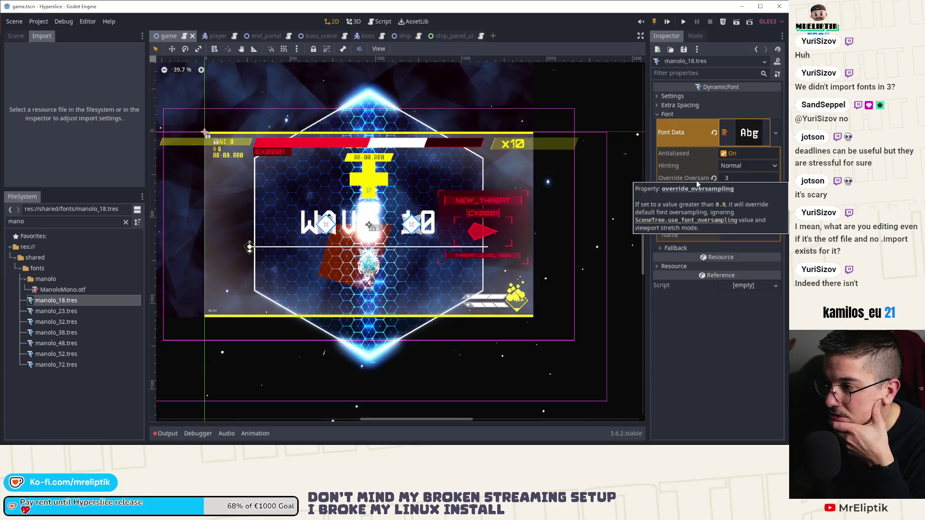
{"action": "left_click", "coordinate": [61, 289]}
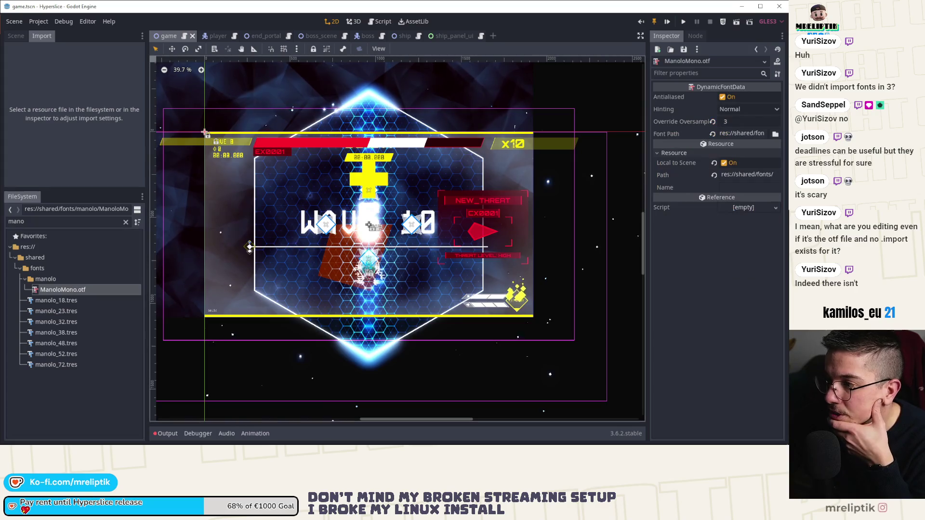
{"action": "left_click", "coordinate": [61, 301]}
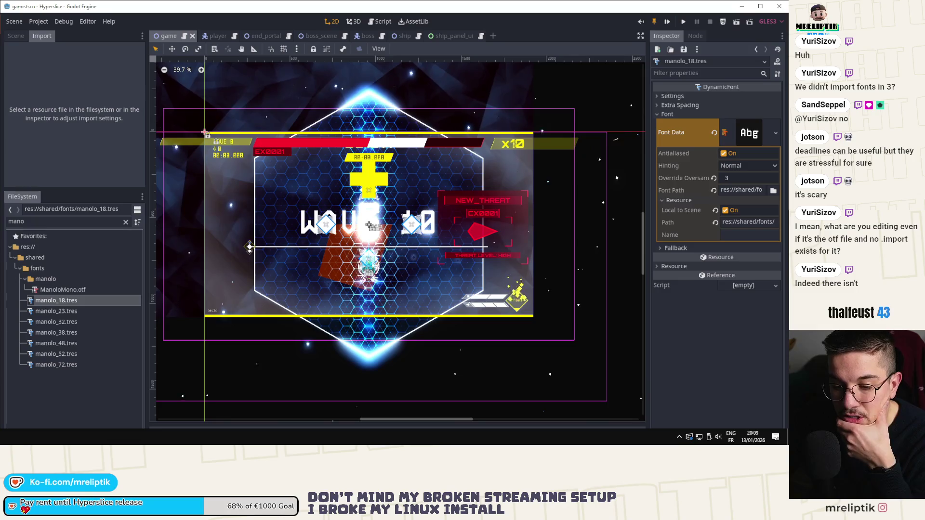
{"action": "key", "text": "alt+Tab"}
View manolo_18.tres as text in VS Code, check its ExtResource font_data line, then close it
{"action": "mouse_move", "coordinate": [337, 190]}
{"action": "left_mouse_down"}
{"action": "mouse_move", "coordinate": [436, 185]}
{"action": "mouse_move", "coordinate": [430, 96]}
{"action": "left_mouse_up"}
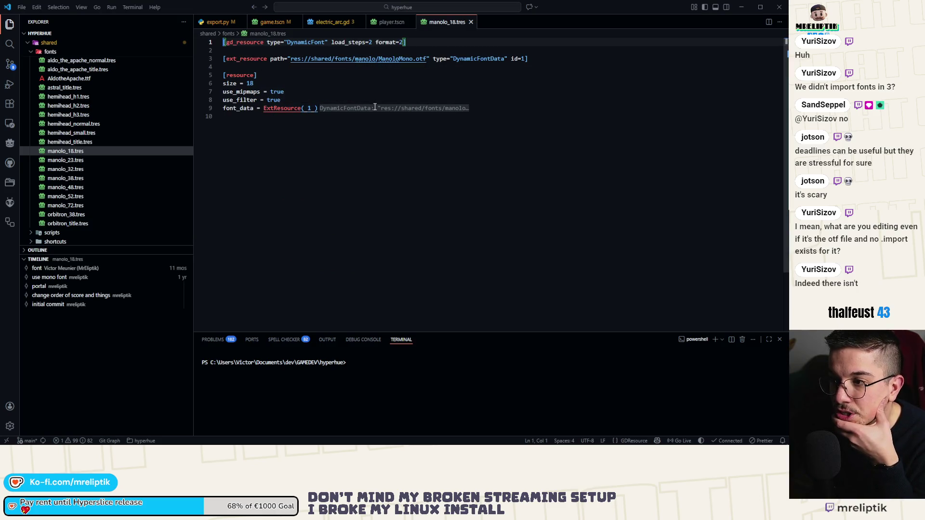
{"action": "mouse_move", "coordinate": [293, 107]}
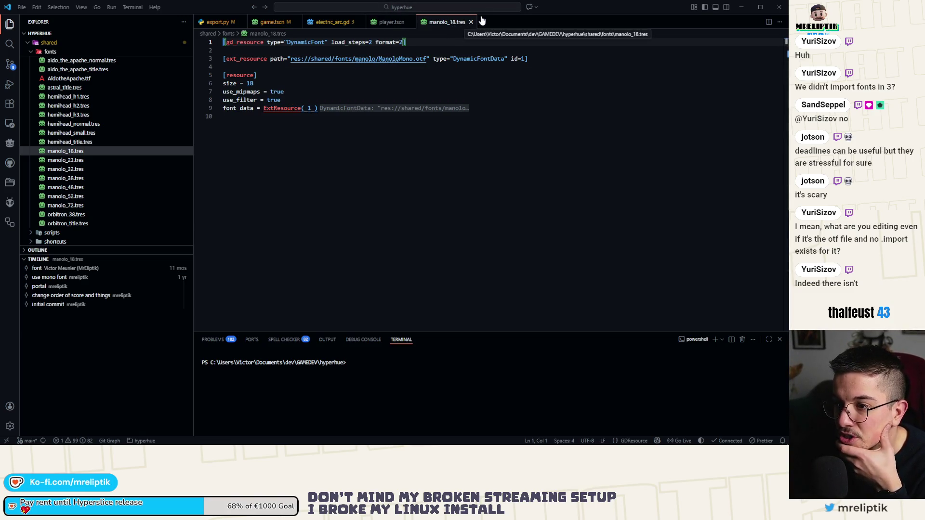
{"action": "middle_click", "coordinate": [437, 24]}
{"action": "key", "text": "alt+Tab"}
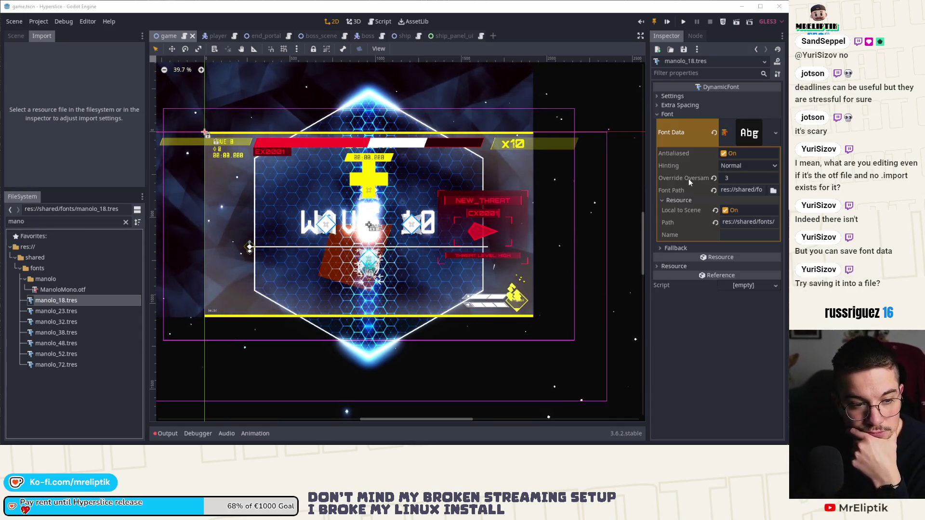
Start saving manolo_18's font data as a new resource after the first save attempt errors
{"action": "right_click", "coordinate": [700, 146]}
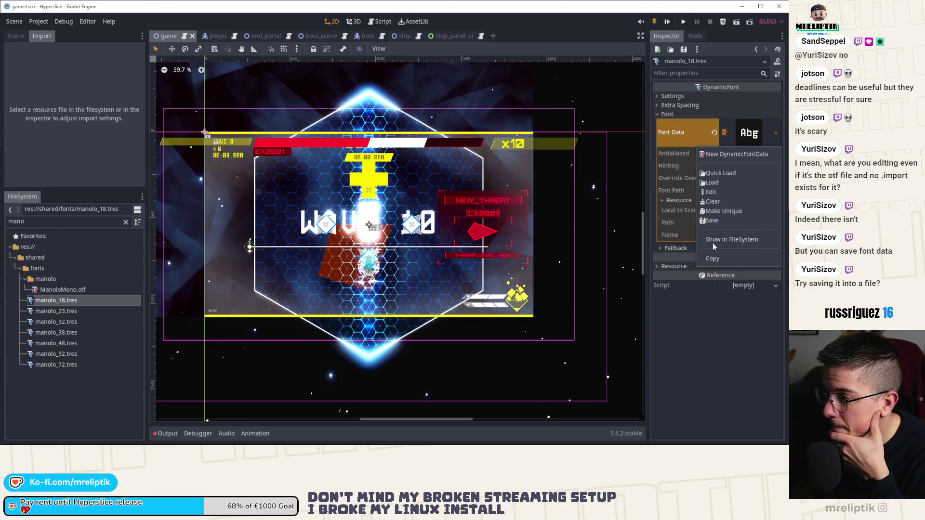
{"action": "left_click", "coordinate": [711, 221]}
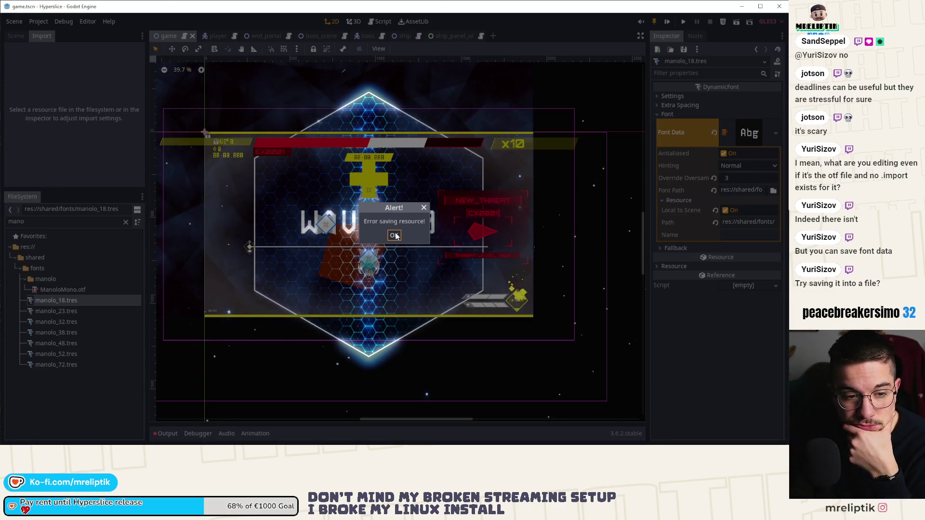
{"action": "left_click", "coordinate": [394, 235]}
{"action": "right_click", "coordinate": [698, 148]}
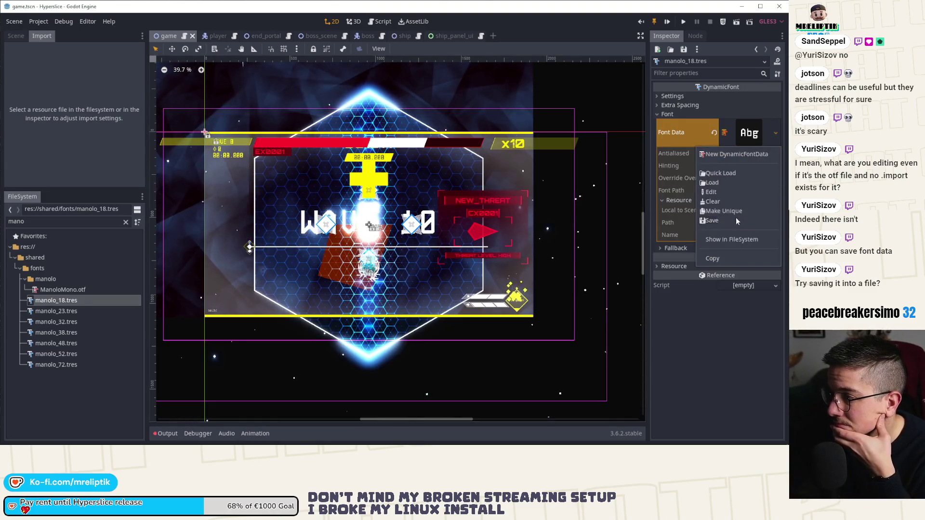
{"action": "left_click", "coordinate": [770, 146]}
{"action": "left_click", "coordinate": [766, 140]}
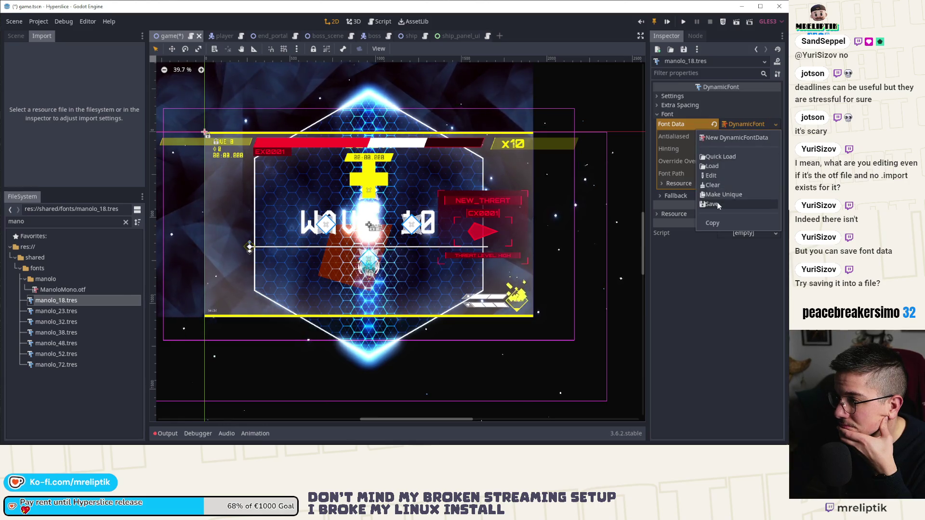
{"action": "left_click", "coordinate": [716, 201]}
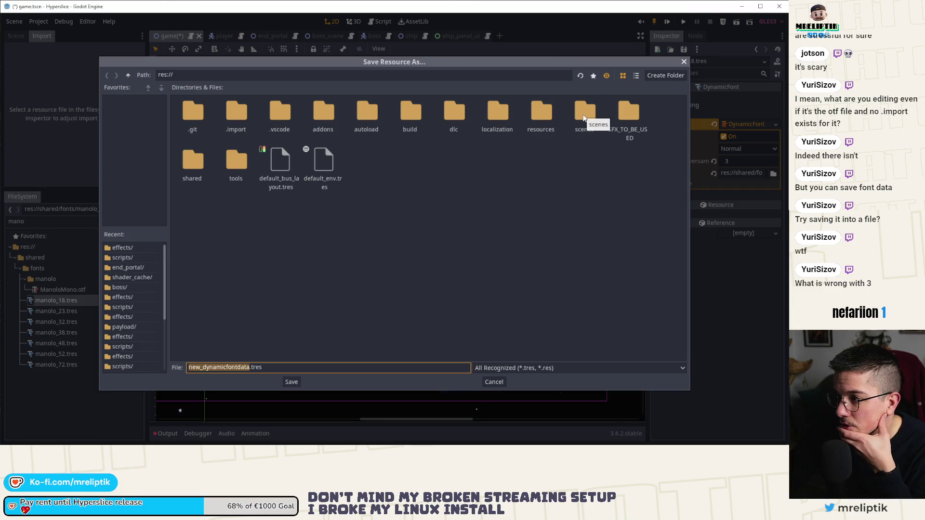
Save the font data as manolo.tres in res://shared/fonts/manolo
{"action": "double_click", "coordinate": [584, 117]}
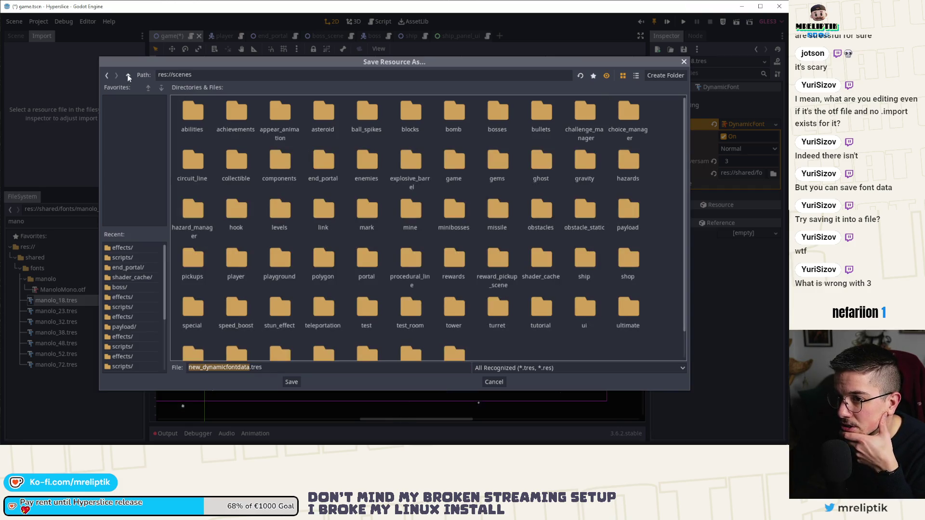
{"action": "left_click", "coordinate": [128, 75]}
{"action": "double_click", "coordinate": [194, 165]}
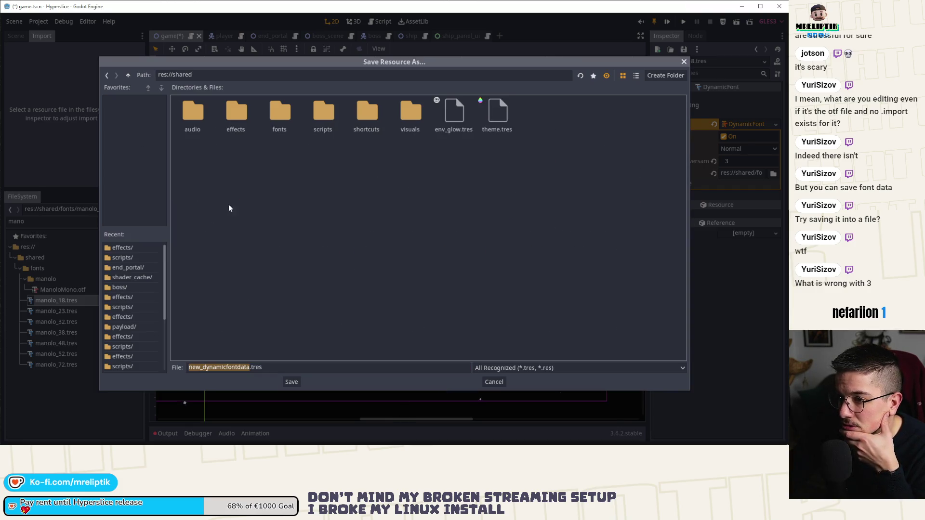
{"action": "double_click", "coordinate": [279, 110]}
{"action": "left_click", "coordinate": [246, 368]}
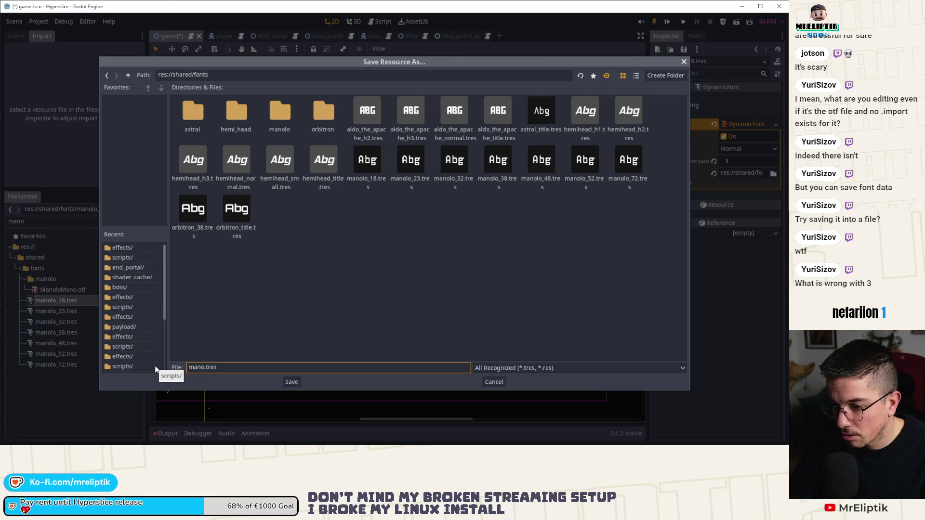
{"action": "type", "text": "ool"}
{"action": "double_click", "coordinate": [278, 123]}
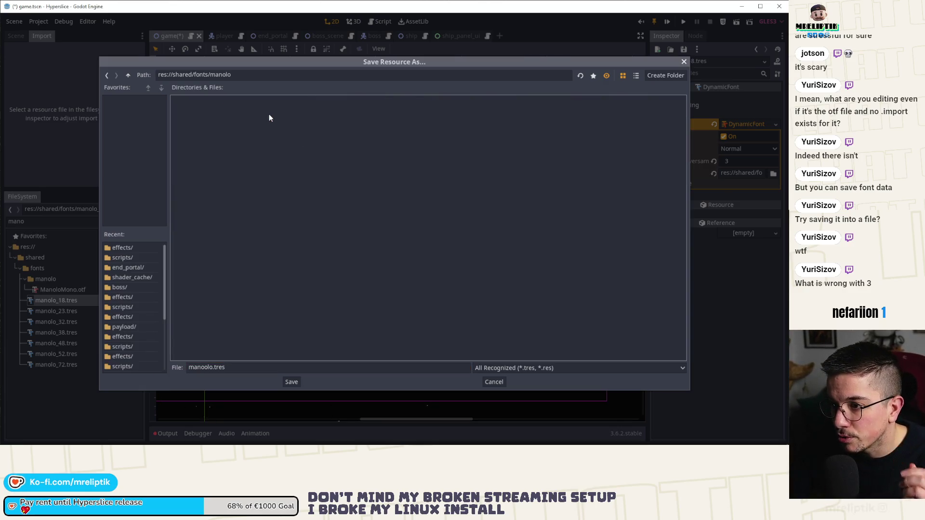
{"action": "left_click", "coordinate": [205, 368]}
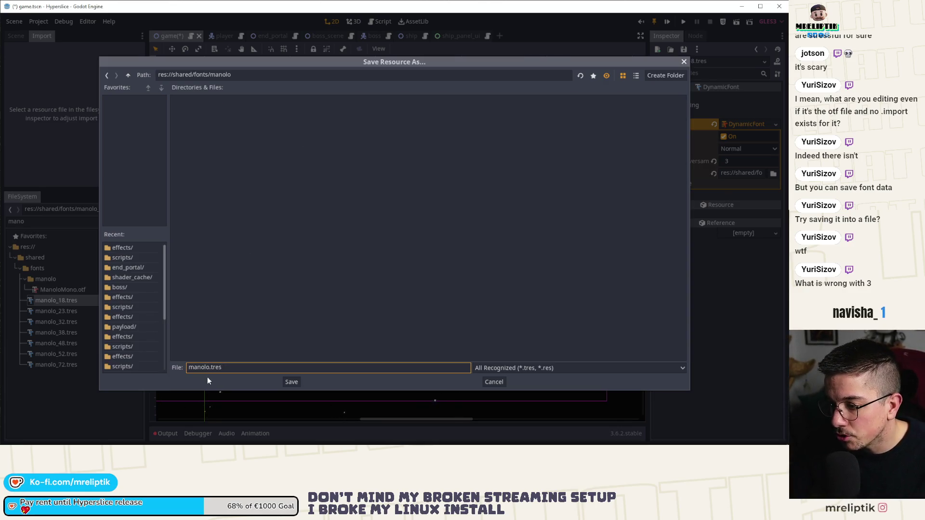
{"action": "left_click", "coordinate": [294, 382]}
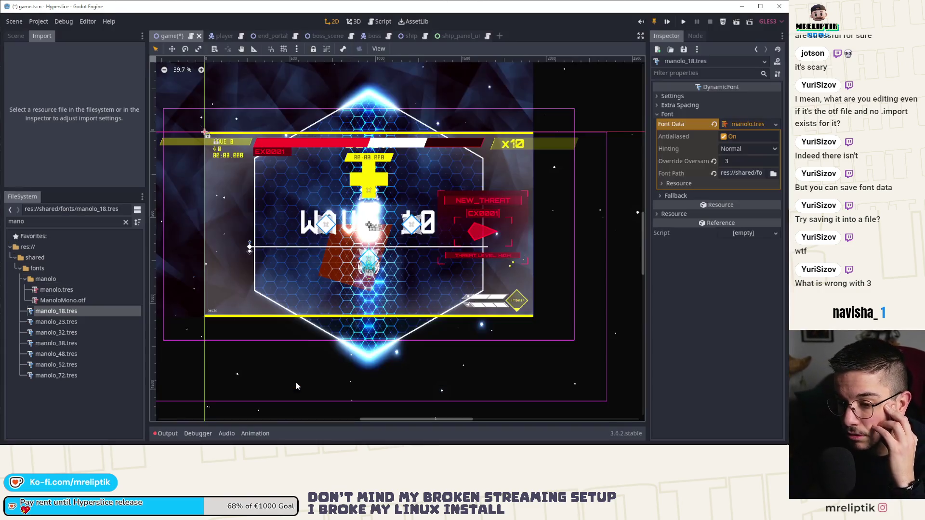
Check the saved manolo.tres, then quick-load it as manolo_18.tres's font data
{"action": "left_click", "coordinate": [748, 124]}
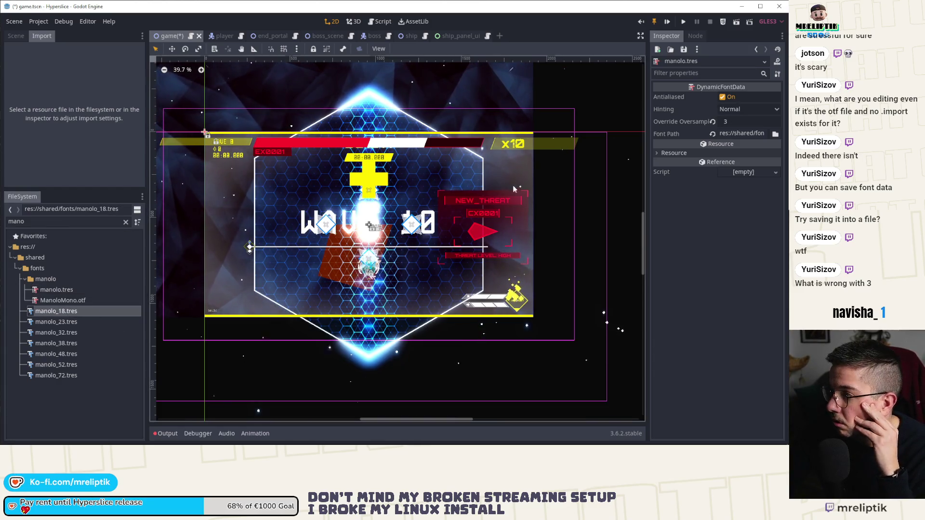
{"action": "left_click", "coordinate": [755, 49]}
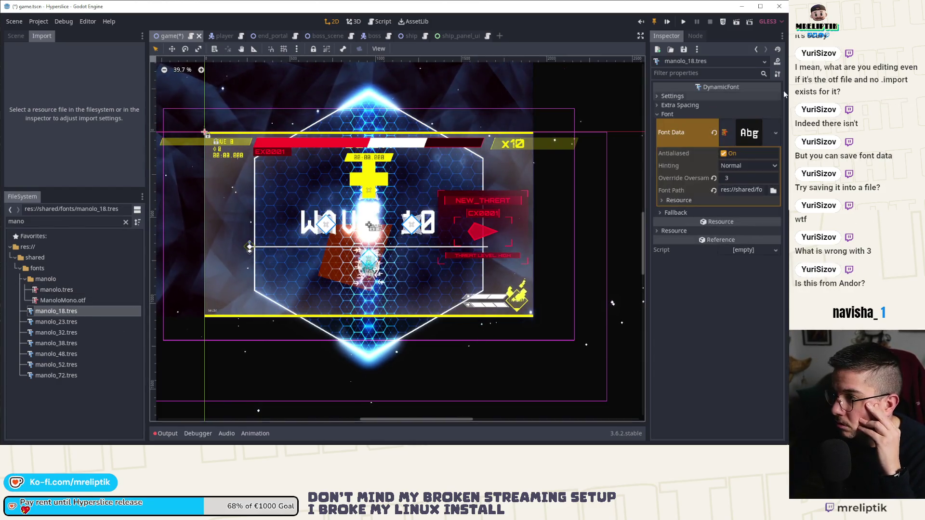
{"action": "left_click", "coordinate": [775, 133]}
{"action": "left_click", "coordinate": [727, 189]}
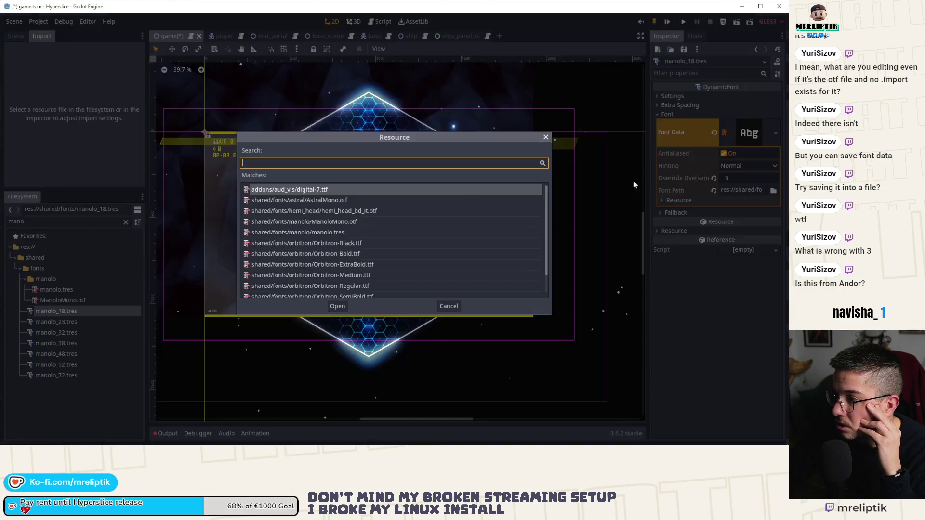
{"action": "type", "text": "manoo"}
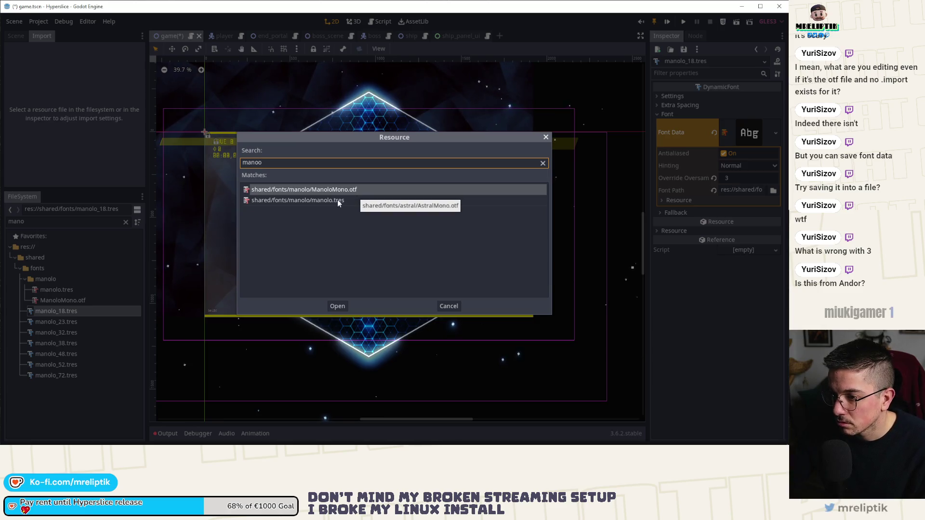
{"action": "double_click", "coordinate": [337, 201]}
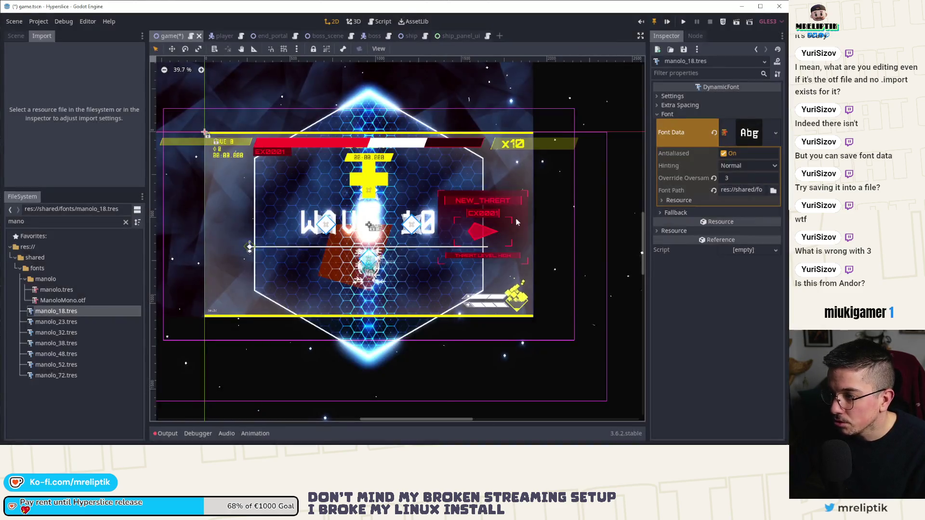
Assign manolo.tres as the font data of manolo_23.tres and save
{"action": "left_click", "coordinate": [71, 321]}
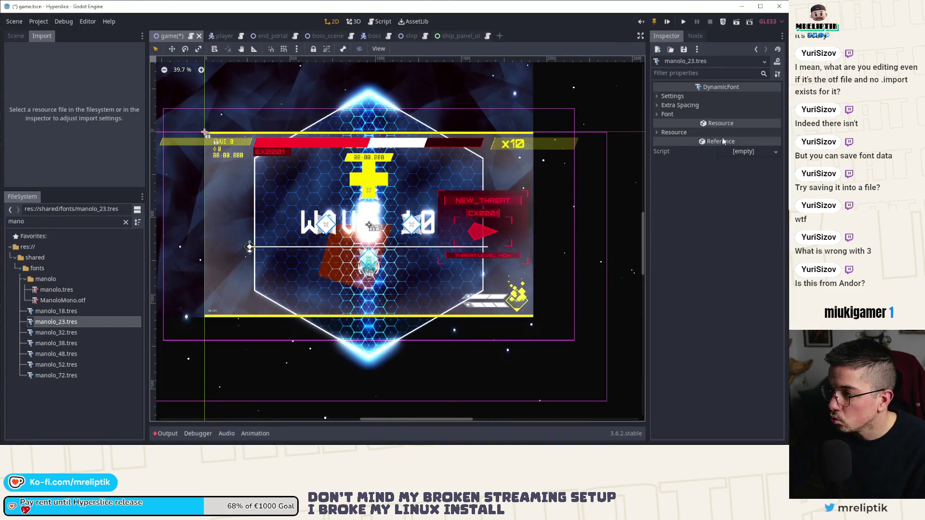
{"action": "left_click", "coordinate": [669, 114]}
{"action": "left_click", "coordinate": [775, 137]}
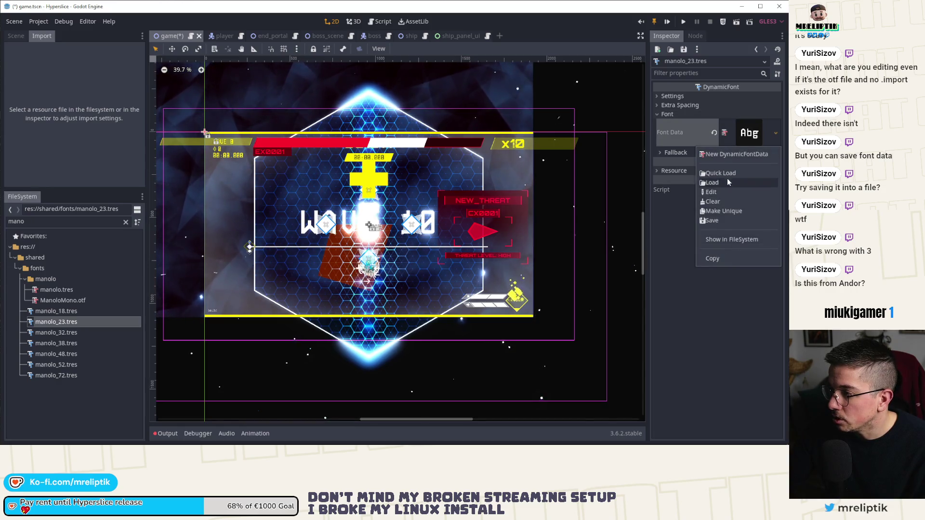
{"action": "left_click", "coordinate": [727, 175]}
{"action": "type", "text": "maonolo"}
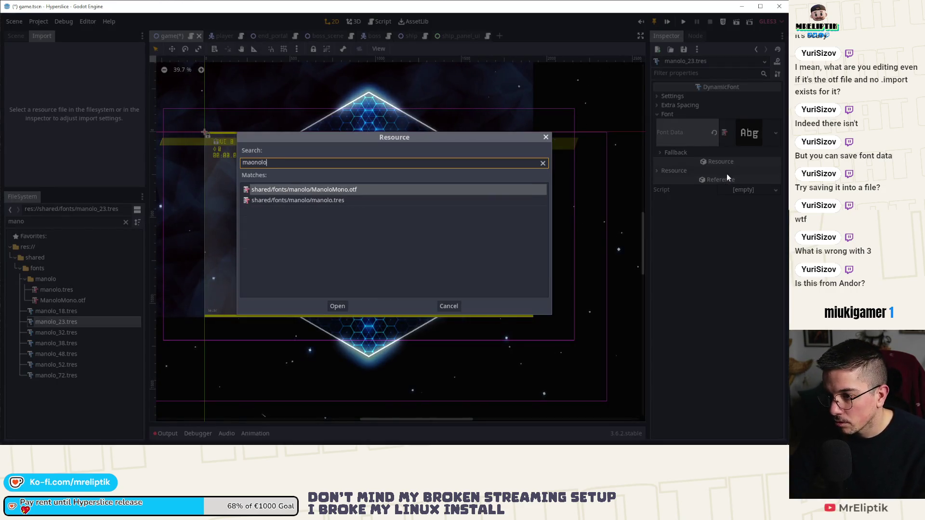
{"action": "key", "text": "Down"}
{"action": "key", "text": "Return"}
{"action": "key", "text": "ctrl+s"}
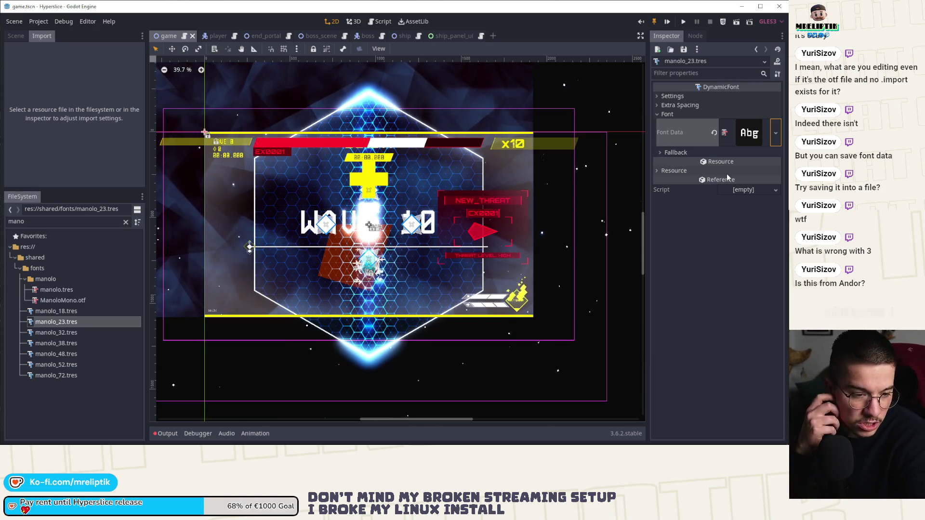
Load manolo.tres as the font data of manolo_32.tres
{"action": "left_click", "coordinate": [57, 332]}
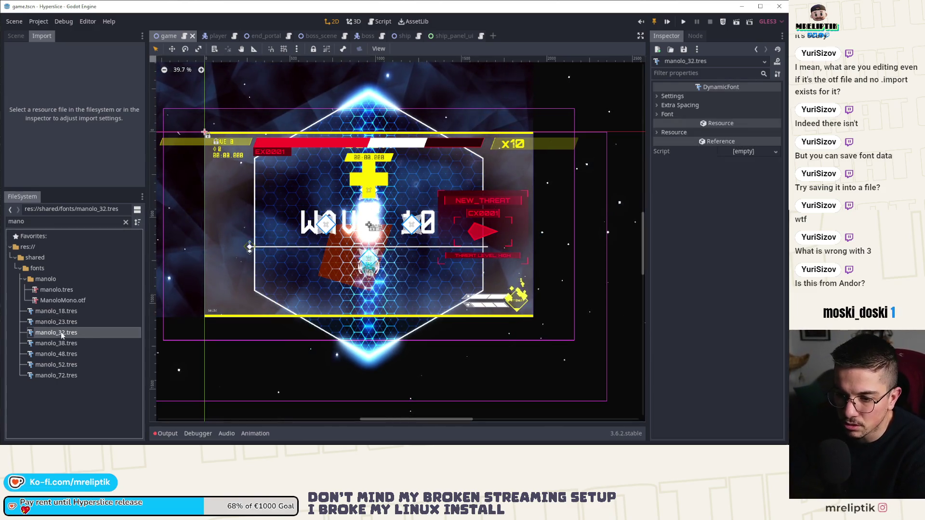
{"action": "left_click", "coordinate": [667, 115]}
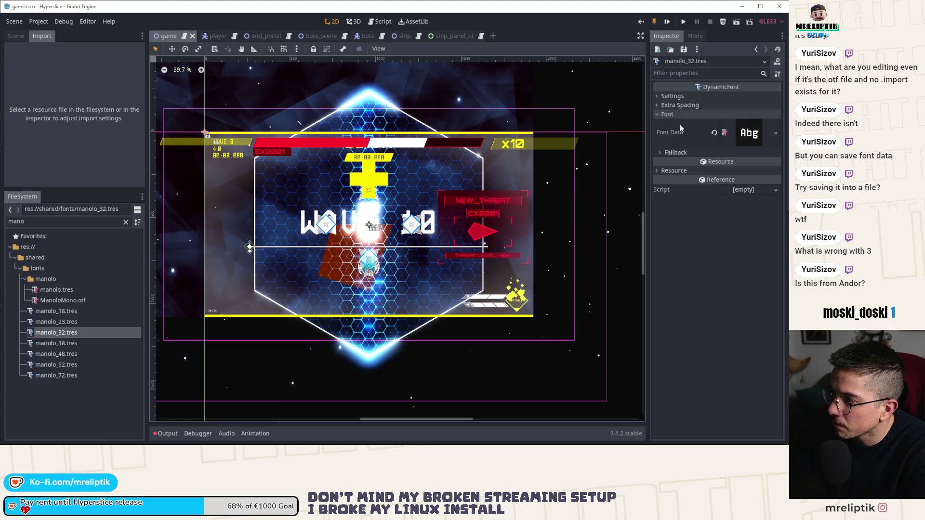
{"action": "left_click", "coordinate": [775, 132]}
{"action": "left_click", "coordinate": [721, 173]}
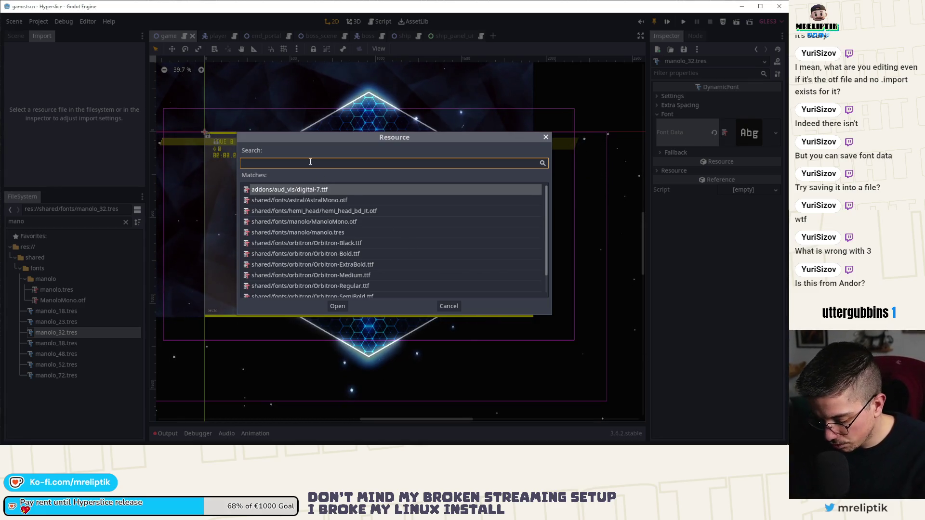
{"action": "type", "text": "manolo"}
{"action": "left_click", "coordinate": [316, 190]}
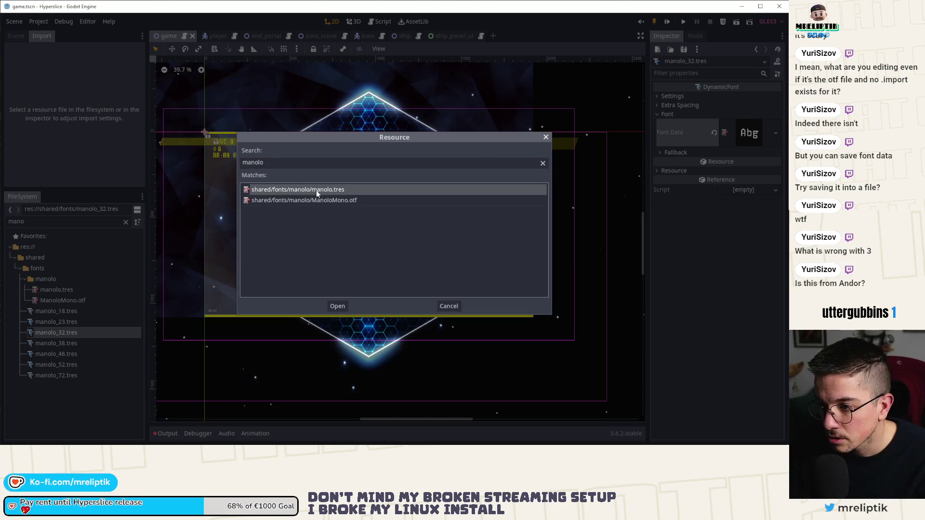
{"action": "key", "text": "Return"}
Load manolo.tres as the font data of manolo_38.tres
{"action": "left_click", "coordinate": [56, 343]}
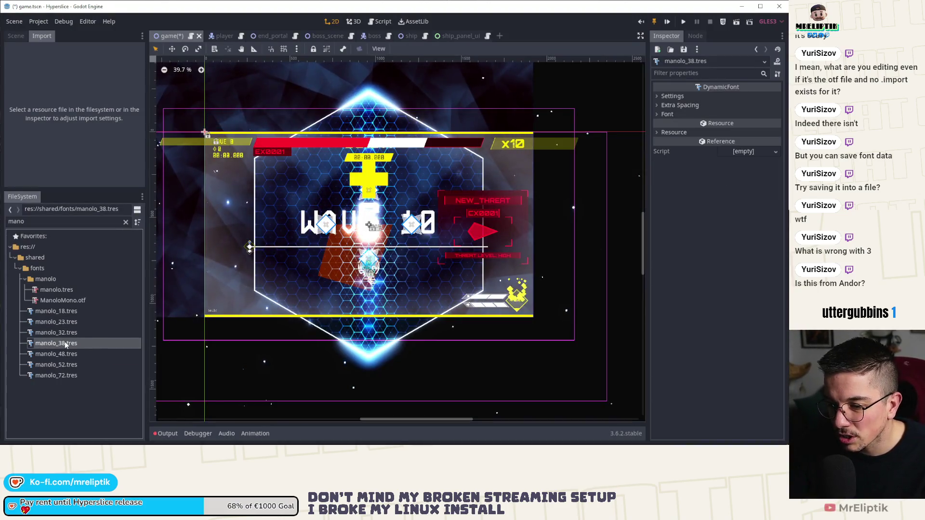
{"action": "left_click", "coordinate": [667, 115]}
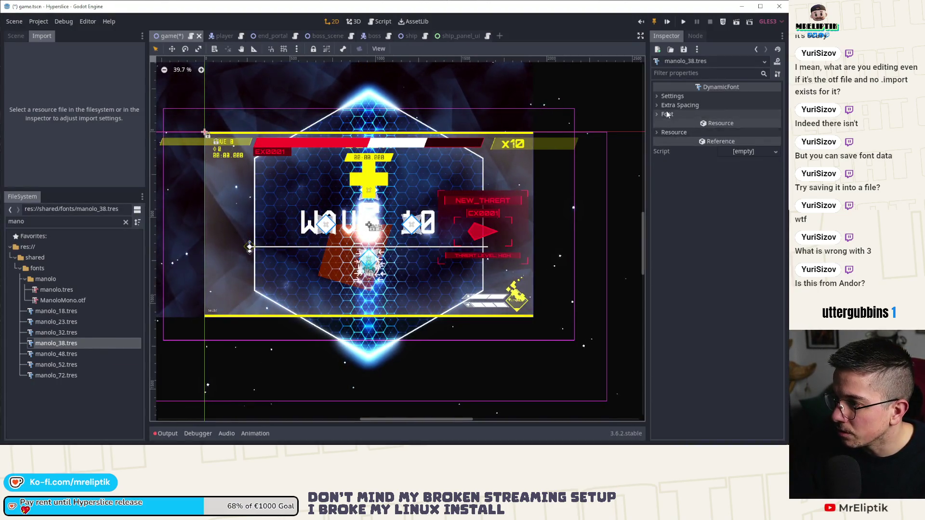
{"action": "left_click", "coordinate": [777, 132]}
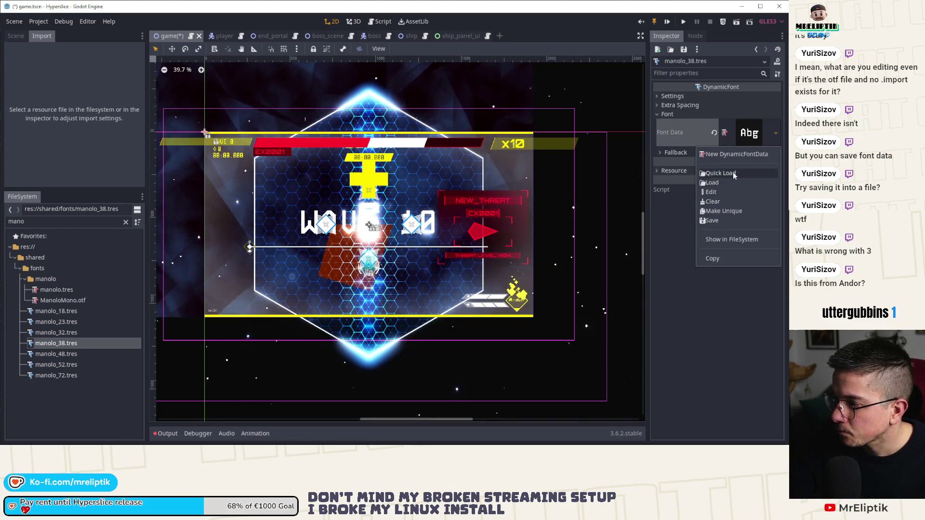
{"action": "left_click", "coordinate": [738, 189]}
{"action": "type", "text": "maonolo"}
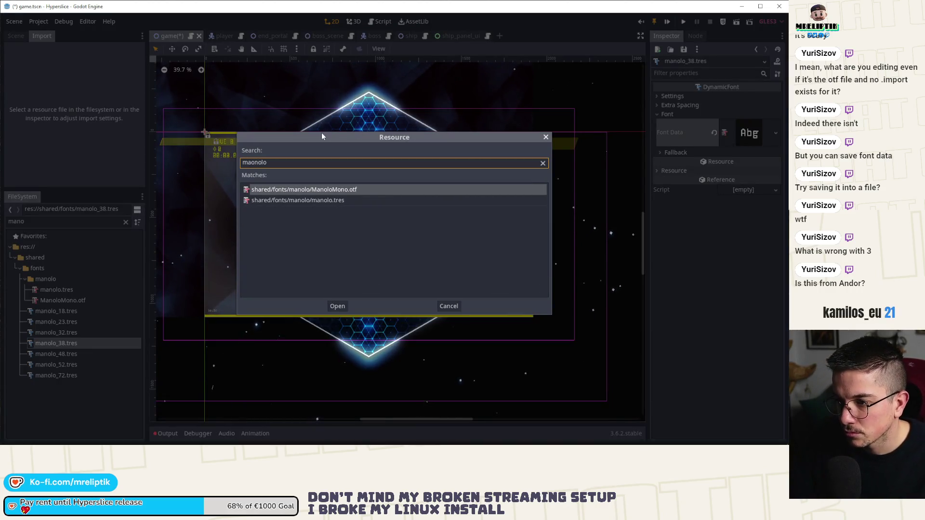
{"action": "double_click", "coordinate": [357, 200]}
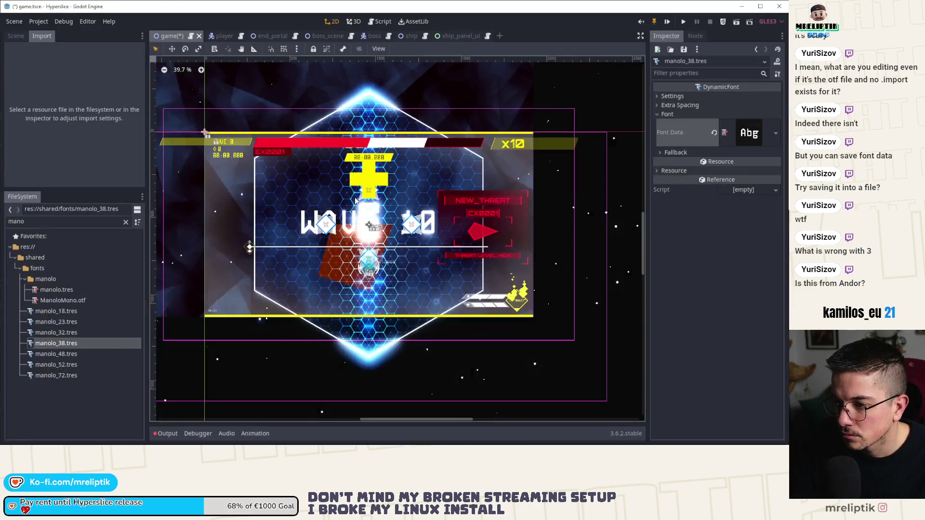
Give manolo_48.tres the manolo.tres font data and save
{"action": "left_click", "coordinate": [67, 357]}
{"action": "left_click", "coordinate": [669, 115]}
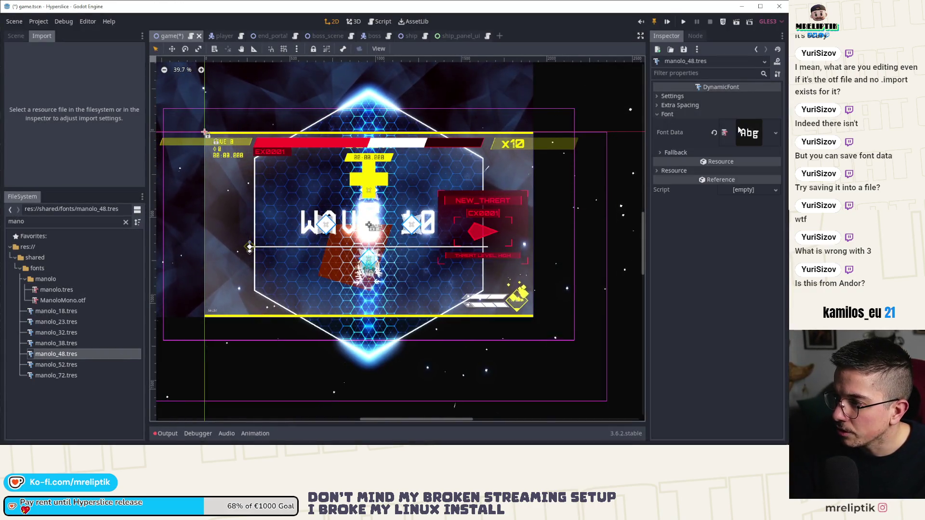
{"action": "left_click", "coordinate": [775, 133]}
{"action": "left_click", "coordinate": [724, 172]}
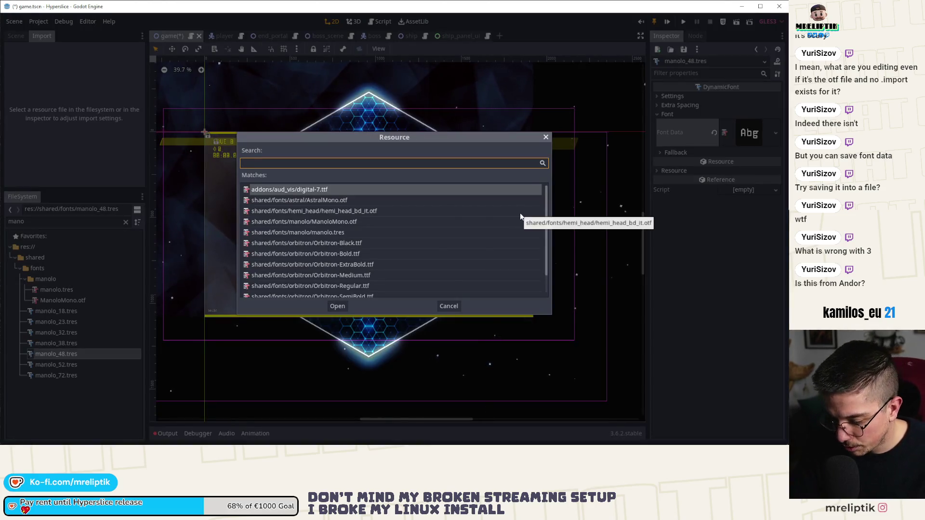
{"action": "type", "text": "manolo"}
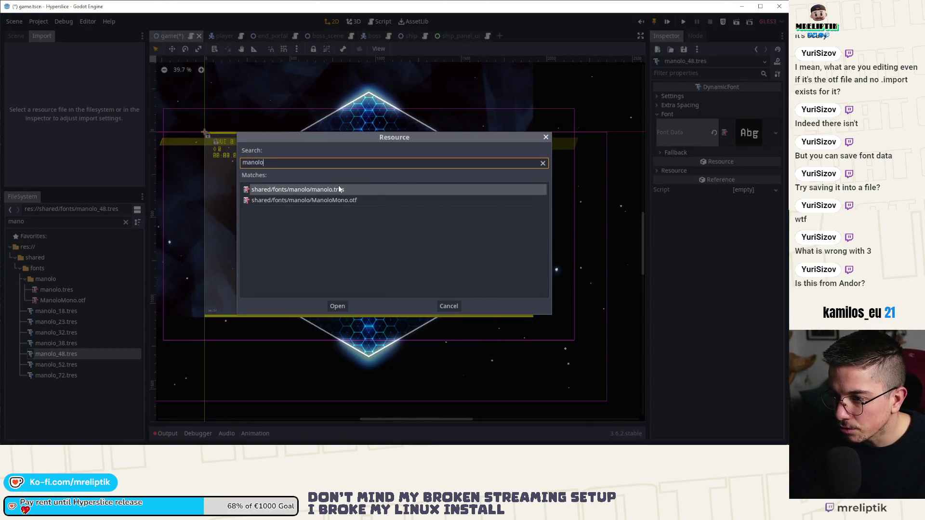
{"action": "double_click", "coordinate": [338, 187]}
{"action": "key", "text": "ctrl+s"}
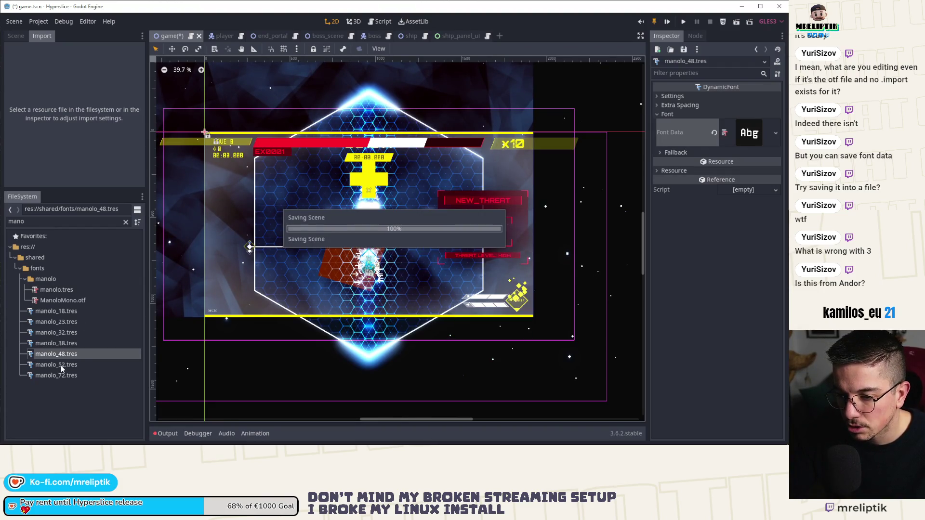
Give manolo_52.tres the manolo.tres font data and save
{"action": "left_click", "coordinate": [61, 365]}
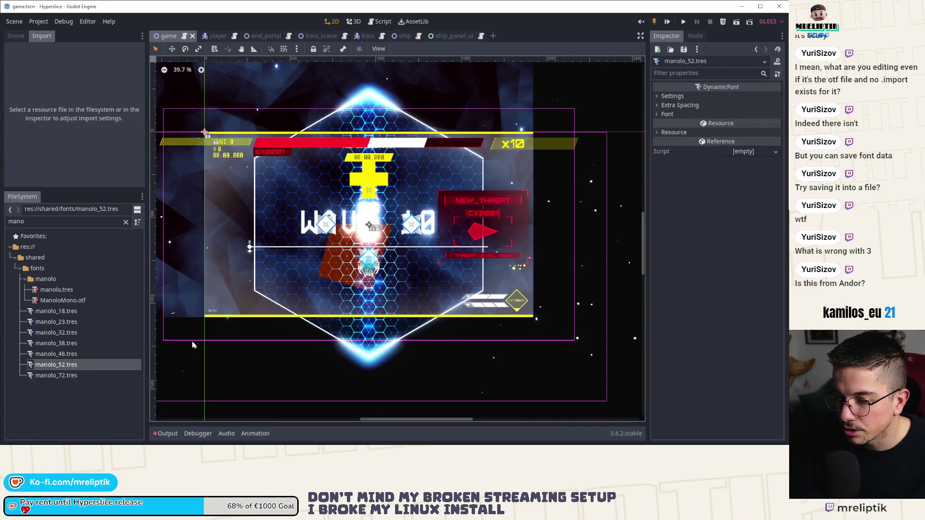
{"action": "left_click", "coordinate": [668, 114]}
{"action": "left_click", "coordinate": [776, 133]}
{"action": "left_click", "coordinate": [730, 175]}
{"action": "type", "text": "ma"}
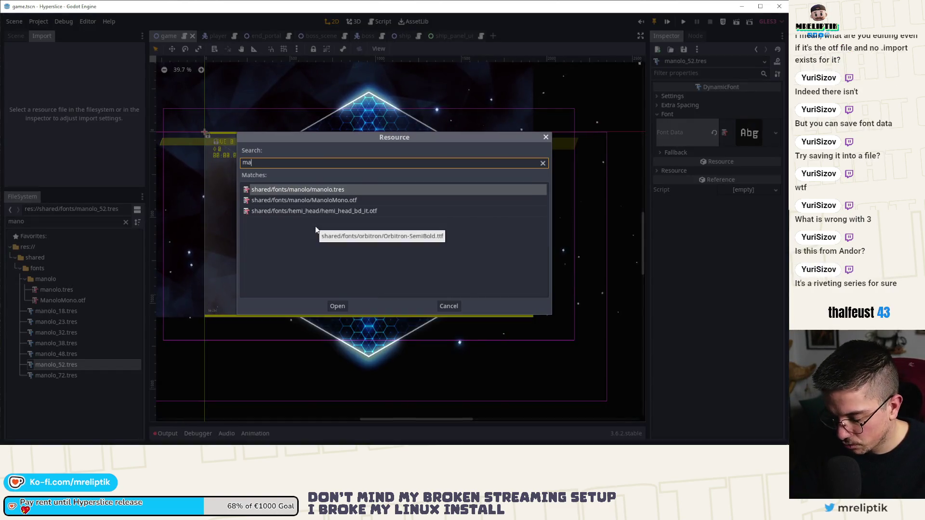
{"action": "type", "text": "nolo"}
{"action": "double_click", "coordinate": [322, 199]}
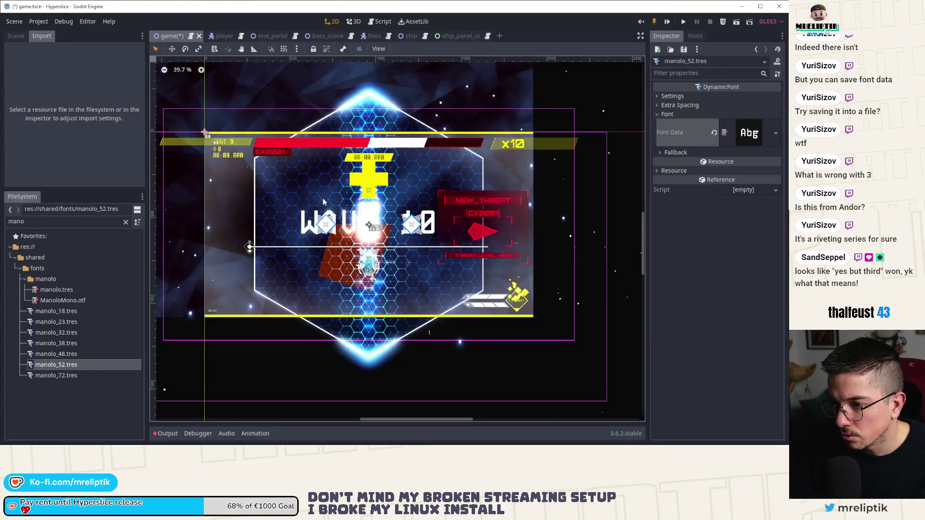
{"action": "key", "text": "ctrl+s"}
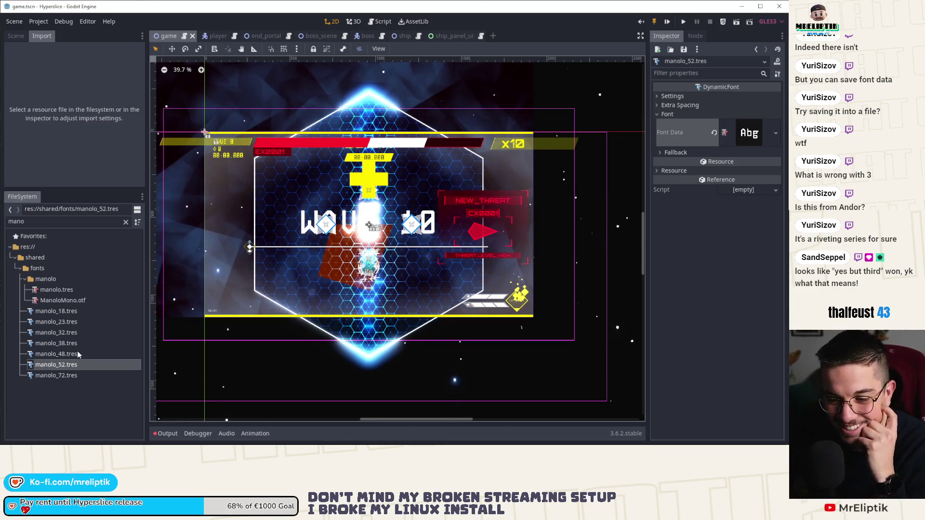
Give manolo_72.tres the manolo.tres font data and save
{"action": "left_click", "coordinate": [56, 375]}
{"action": "left_click", "coordinate": [675, 115]}
{"action": "left_click", "coordinate": [680, 115]}
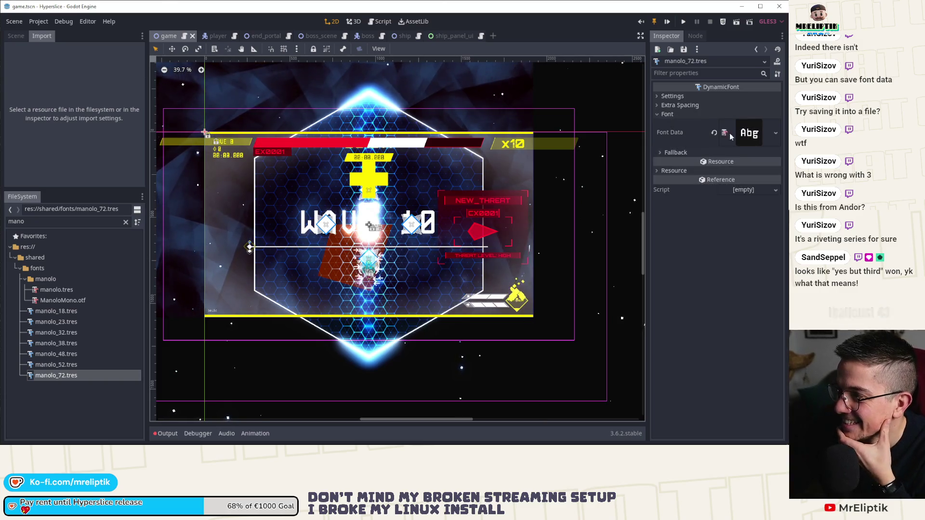
{"action": "left_click", "coordinate": [776, 132]}
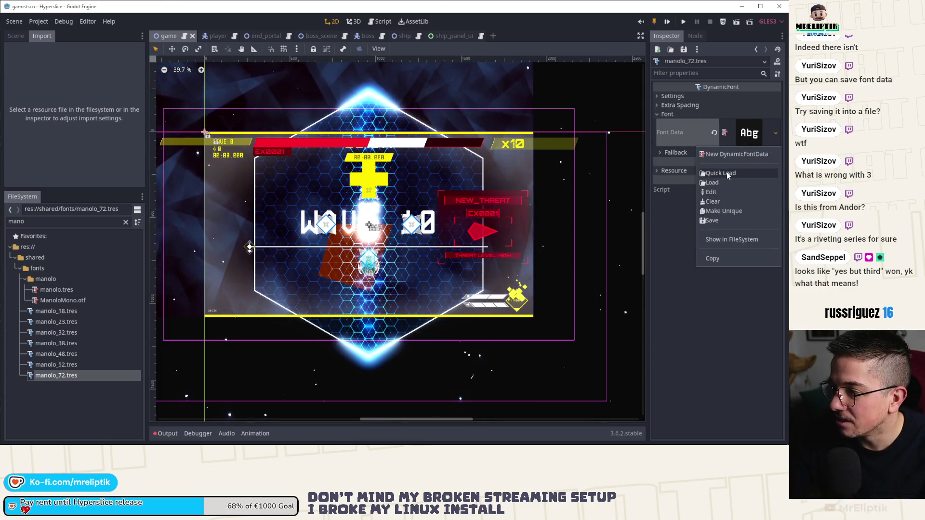
{"action": "left_click", "coordinate": [725, 172]}
{"action": "type", "text": "maonolo"}
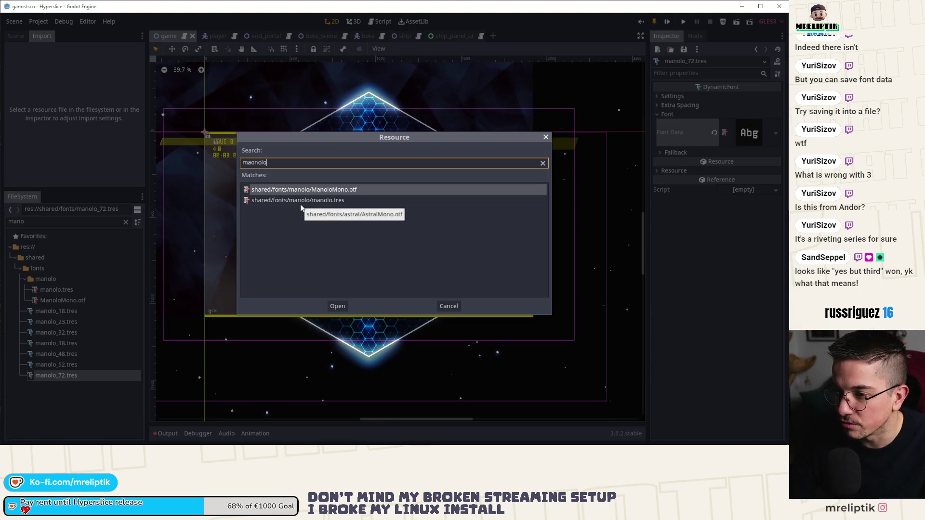
{"action": "key", "text": "Return"}
{"action": "key", "text": "ctrl+s"}
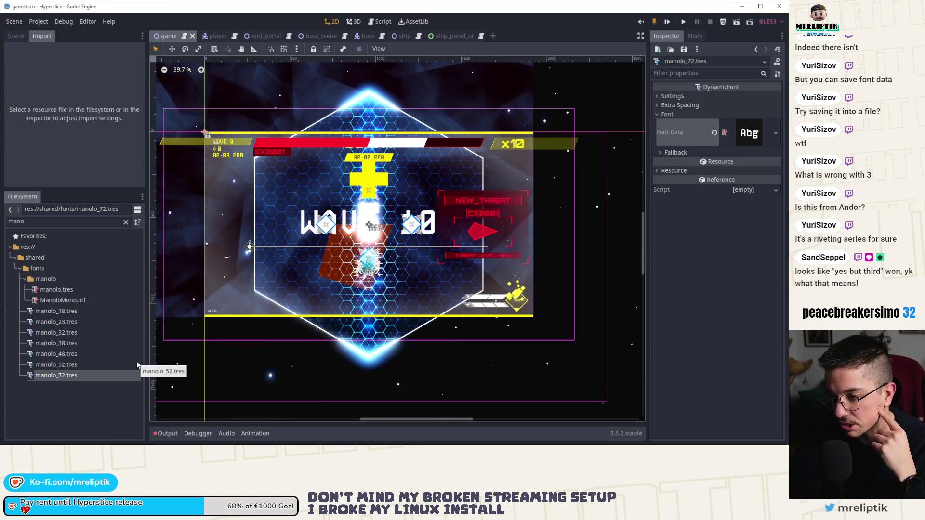
{"action": "double_click", "coordinate": [76, 222]}
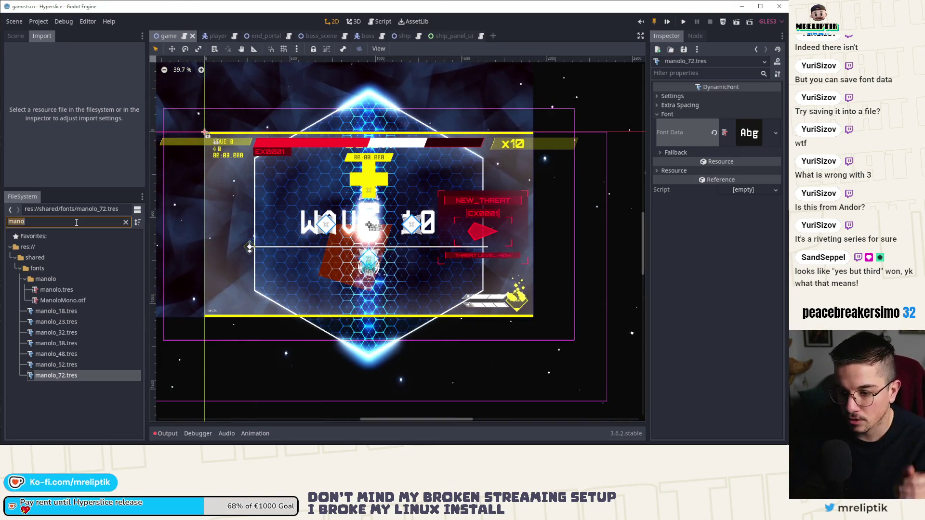
Filter files by 'orbi', open orbitron_38.tres, and make its font data unique after a save error
{"action": "type", "text": "orbi"}
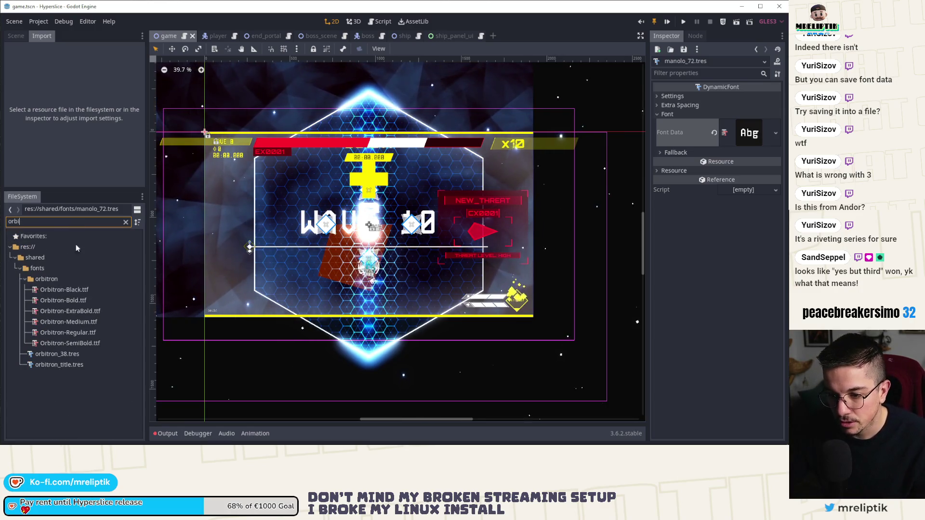
{"action": "left_click", "coordinate": [57, 353]}
{"action": "double_click", "coordinate": [57, 353]}
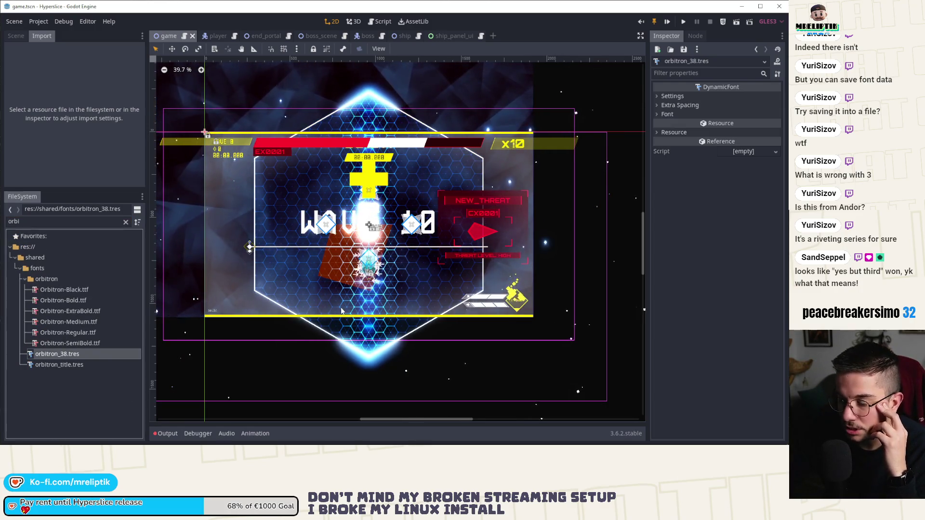
{"action": "left_click", "coordinate": [755, 138]}
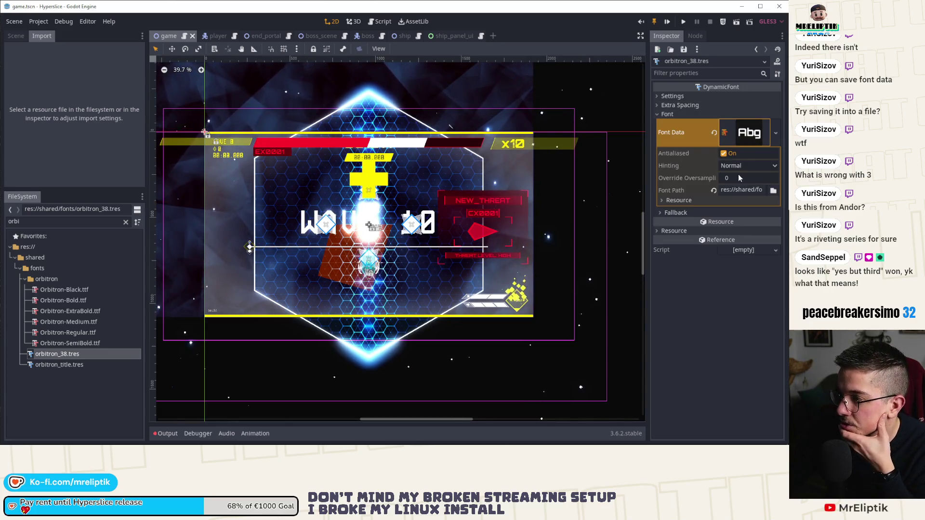
{"action": "left_click", "coordinate": [670, 201]}
{"action": "left_click", "coordinate": [672, 199]}
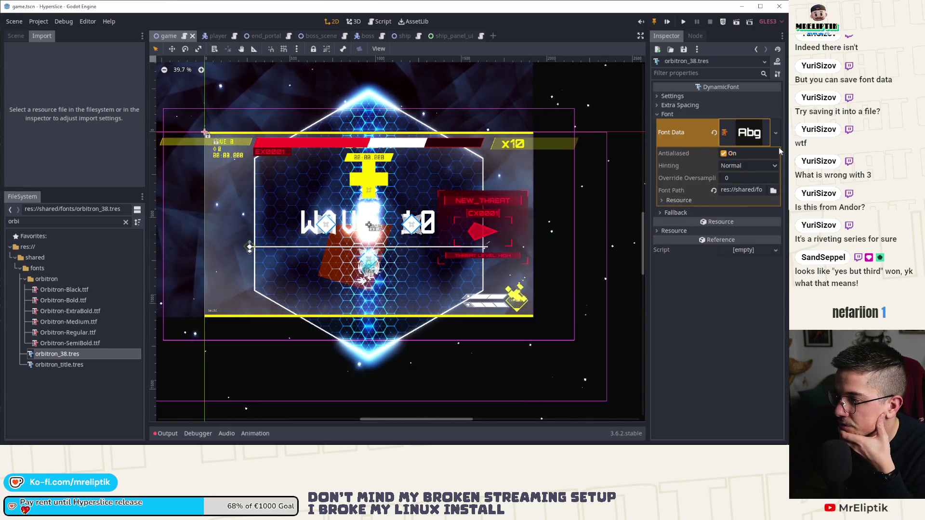
{"action": "left_click", "coordinate": [776, 133]}
{"action": "left_click", "coordinate": [728, 220]}
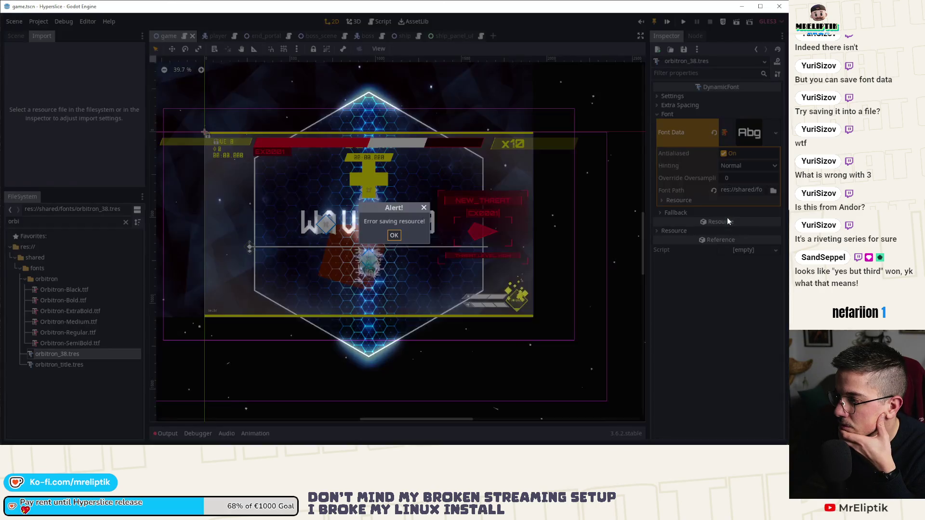
{"action": "left_click", "coordinate": [393, 235]}
{"action": "left_click", "coordinate": [775, 133]}
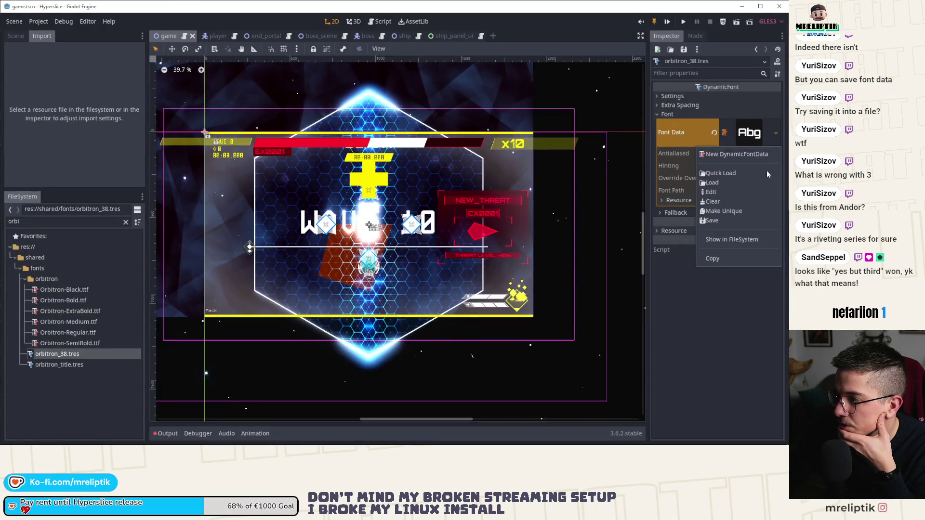
{"action": "left_click", "coordinate": [778, 139]}
Save the Orbitron font data as orbitron.tres in shared/fonts/orbitron
{"action": "left_click", "coordinate": [775, 124]}
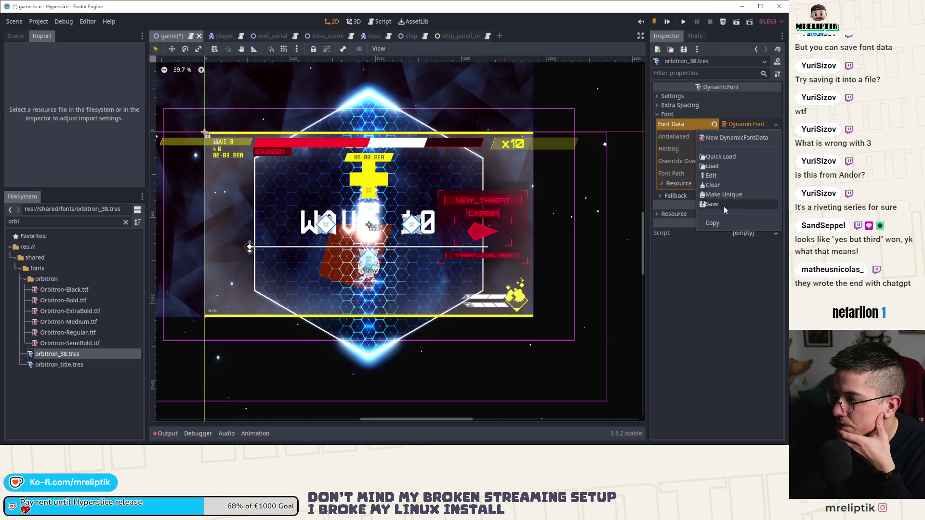
{"action": "left_click", "coordinate": [728, 212]}
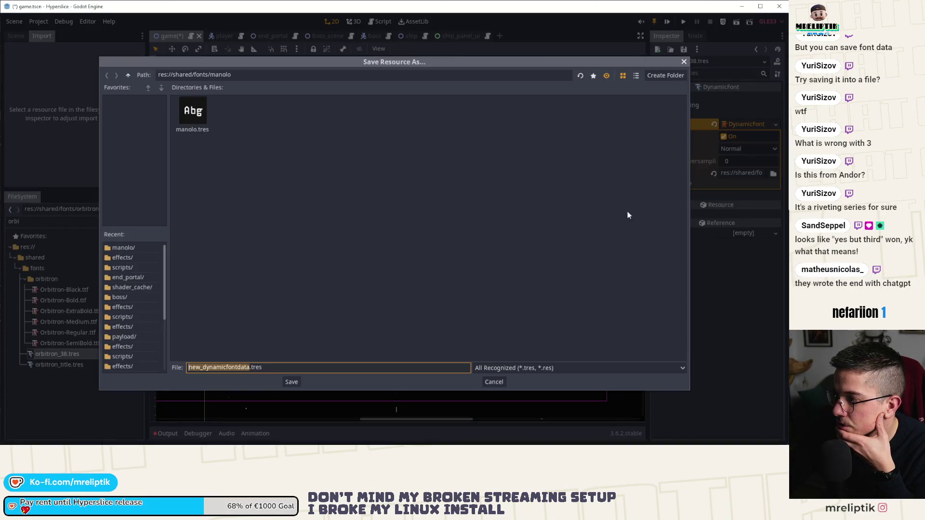
{"action": "left_click", "coordinate": [128, 77]}
{"action": "double_click", "coordinate": [322, 114]}
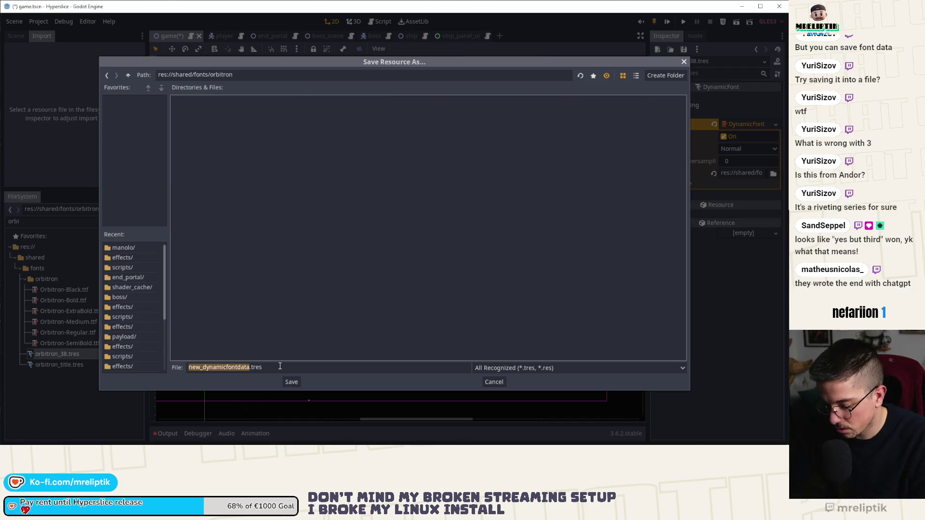
{"action": "left_click", "coordinate": [227, 367]}
{"action": "type", "text": "or"}
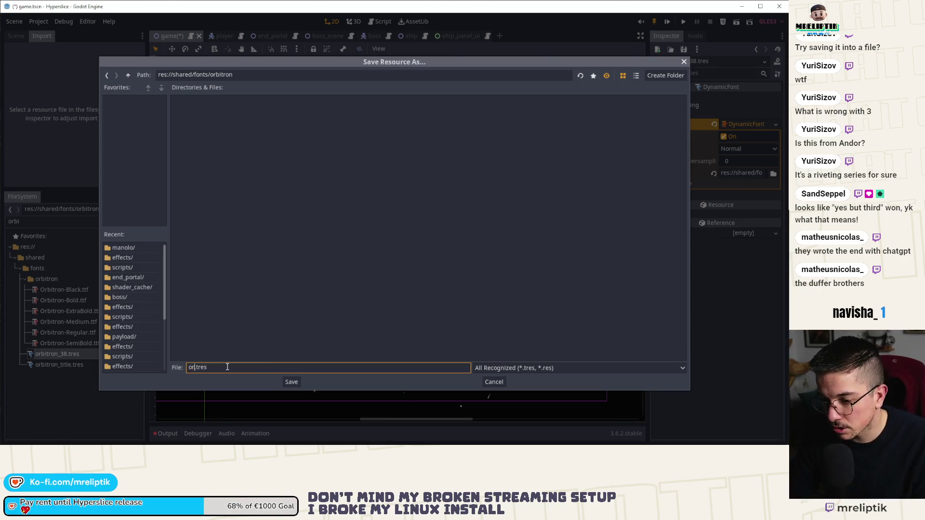
{"action": "type", "text": "bitron"}
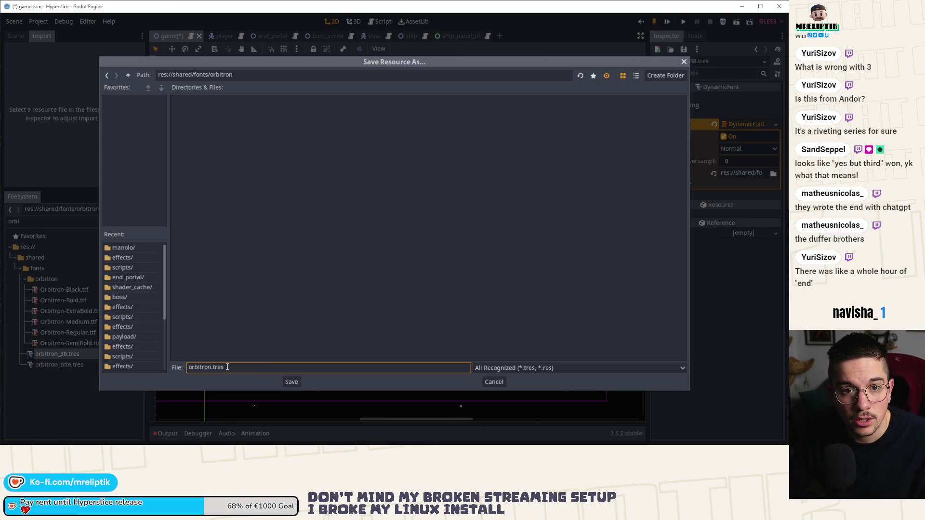
{"action": "left_click", "coordinate": [288, 382]}
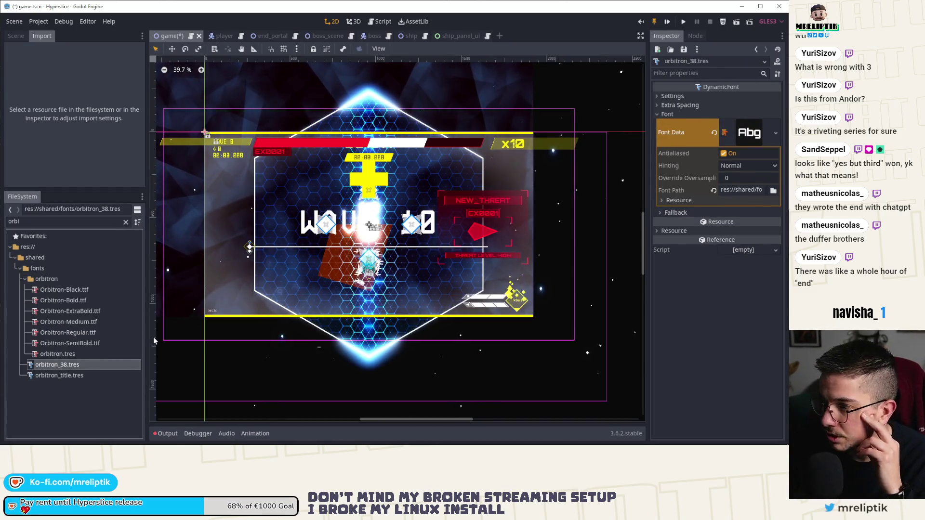
Quick-load orbitron.tres as the current Orbitron font's font data and save
{"action": "left_click", "coordinate": [775, 133]}
{"action": "left_click", "coordinate": [719, 176]}
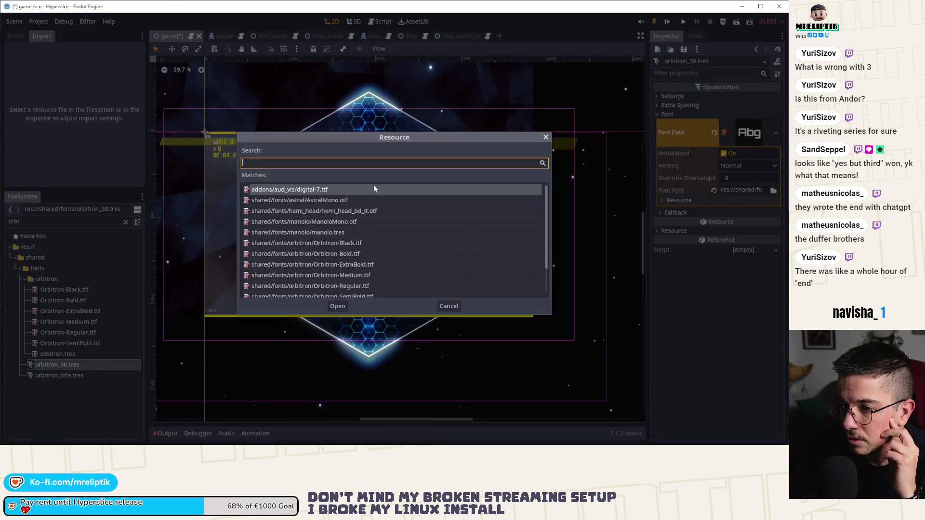
{"action": "type", "text": "orbit"}
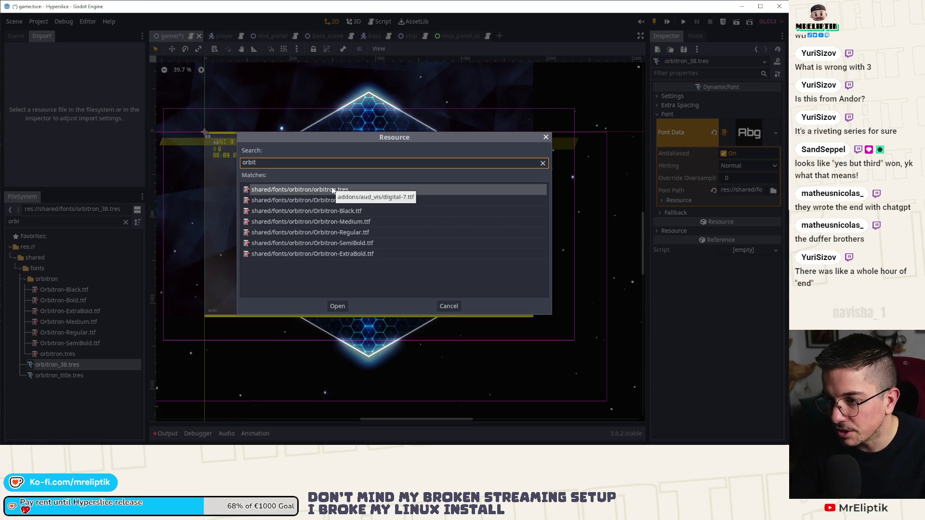
{"action": "double_click", "coordinate": [344, 190]}
{"action": "key", "text": "ctrl+s"}
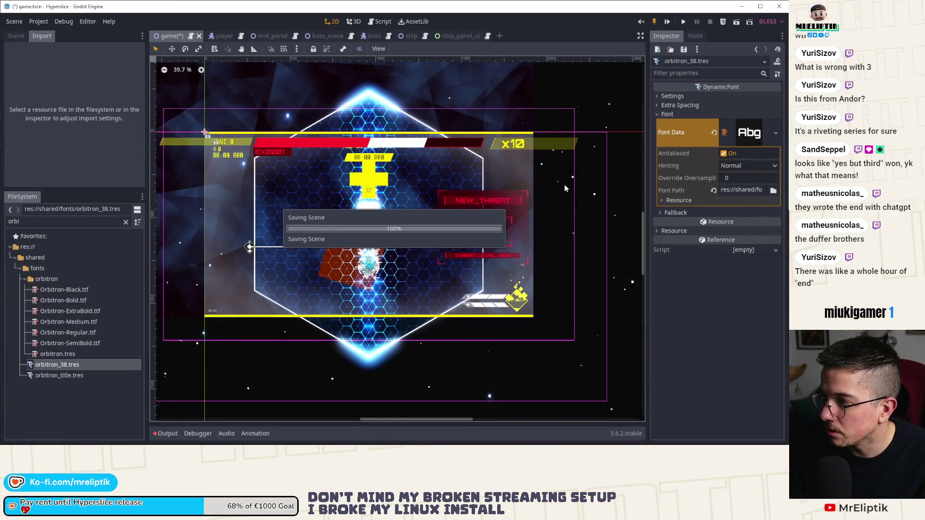
Load orbitron.tres as the font data of orbitron_title.tres
{"action": "left_click", "coordinate": [59, 375]}
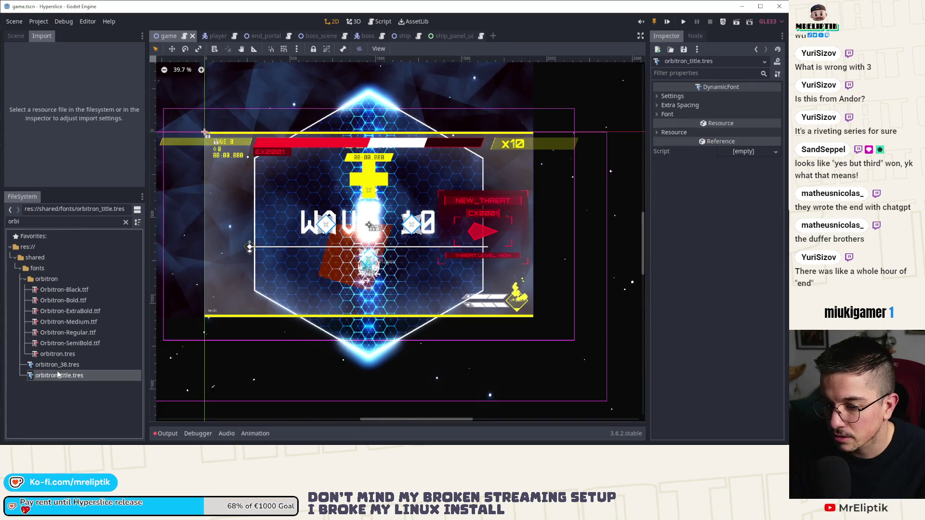
{"action": "left_click", "coordinate": [667, 114]}
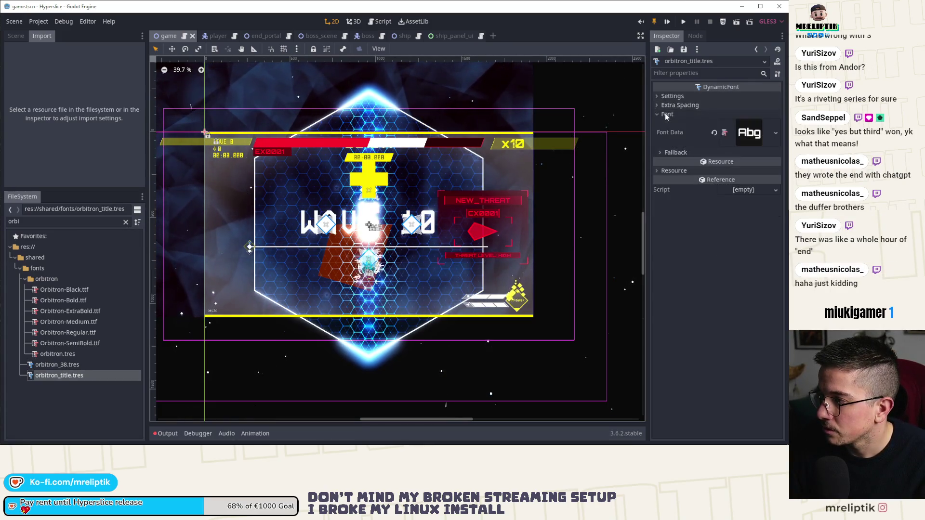
{"action": "left_click", "coordinate": [775, 132]}
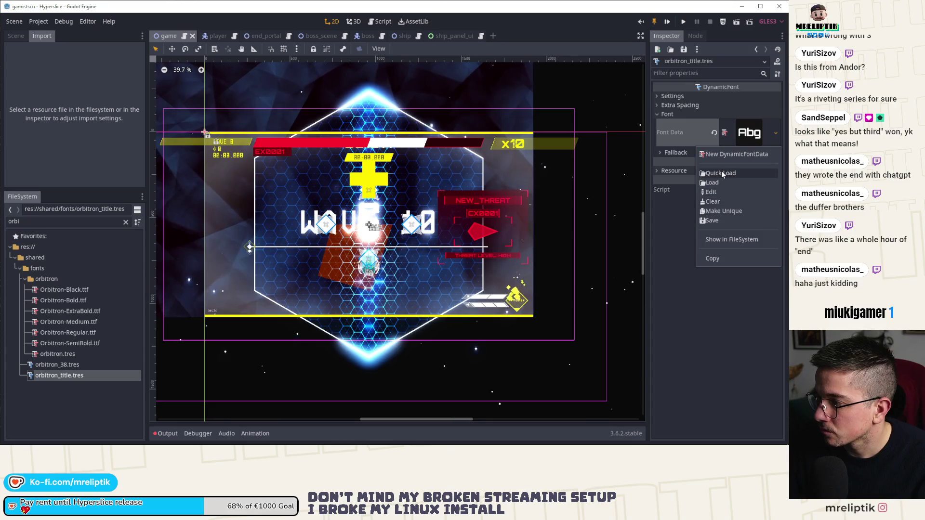
{"action": "left_click", "coordinate": [721, 172]}
{"action": "type", "text": "orbitro"}
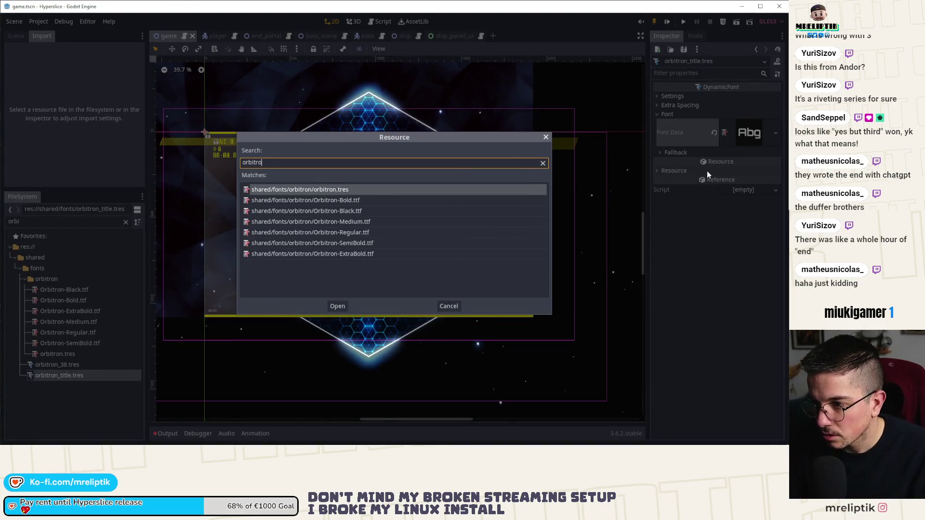
{"action": "key", "text": "Return"}
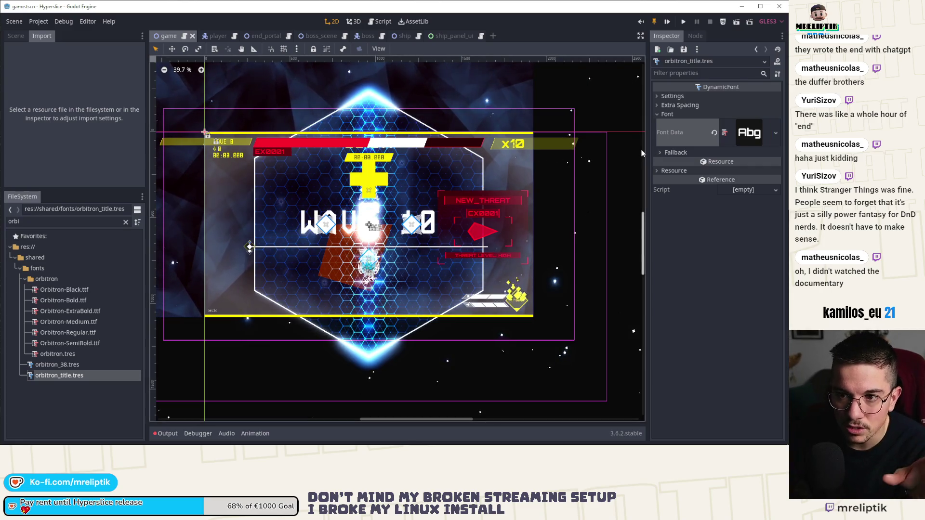
{"action": "left_click", "coordinate": [16, 35]}
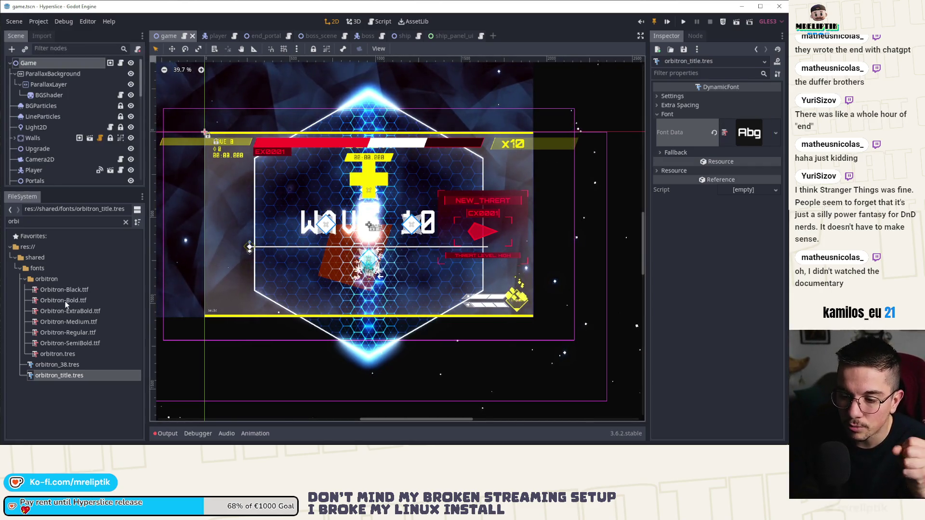
Set orbitron.tres's Override Oversampling to 3 and save
{"action": "left_click", "coordinate": [63, 356]}
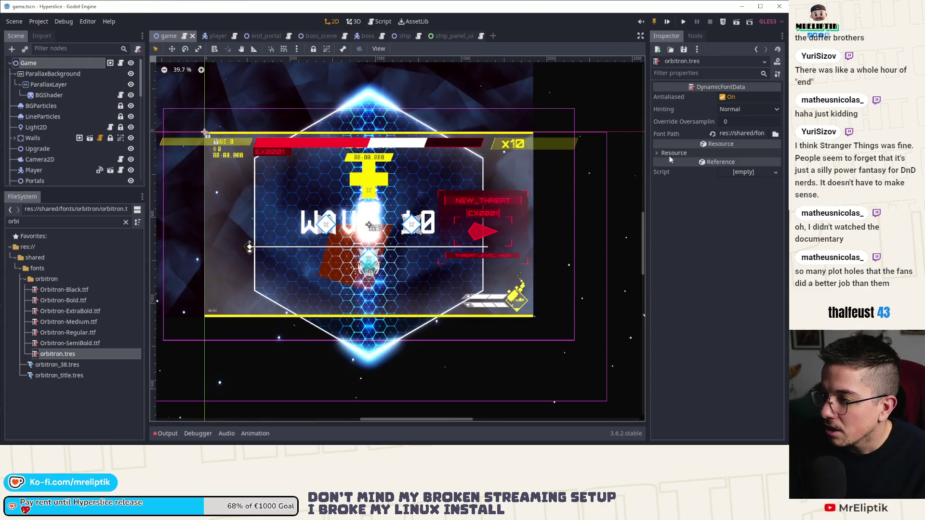
{"action": "left_click", "coordinate": [748, 123]}
{"action": "type", "text": "3"}
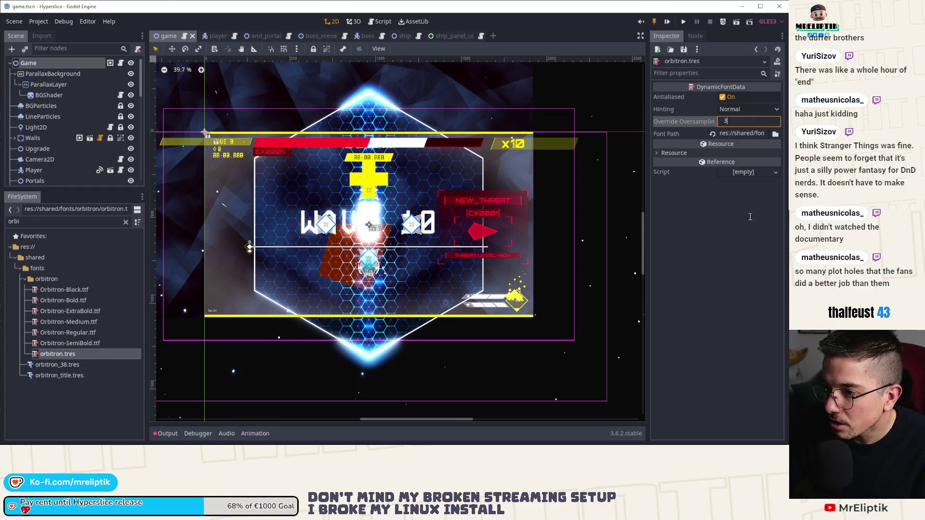
{"action": "key", "text": "Return"}
{"action": "key", "text": "ctrl+s"}
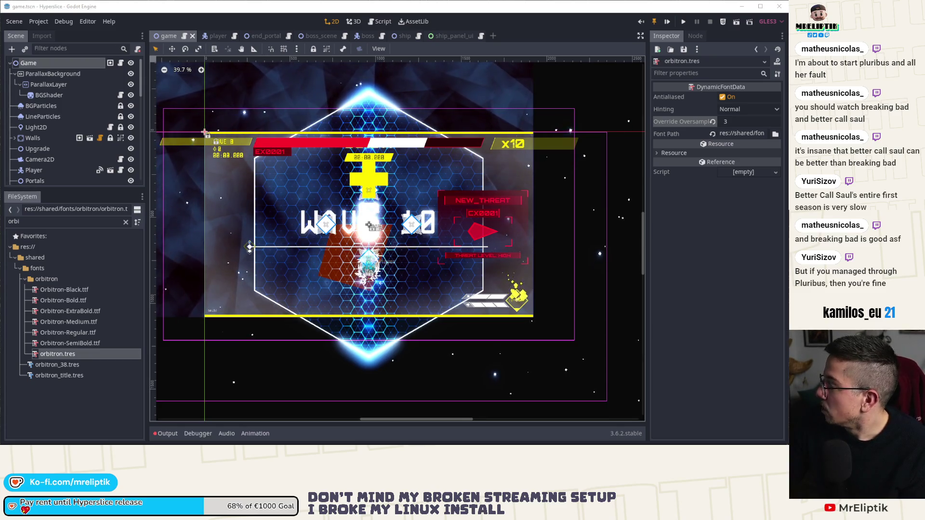
Reload the current project via the Project menu, then run the game with F5
{"action": "left_click", "coordinate": [40, 21]}
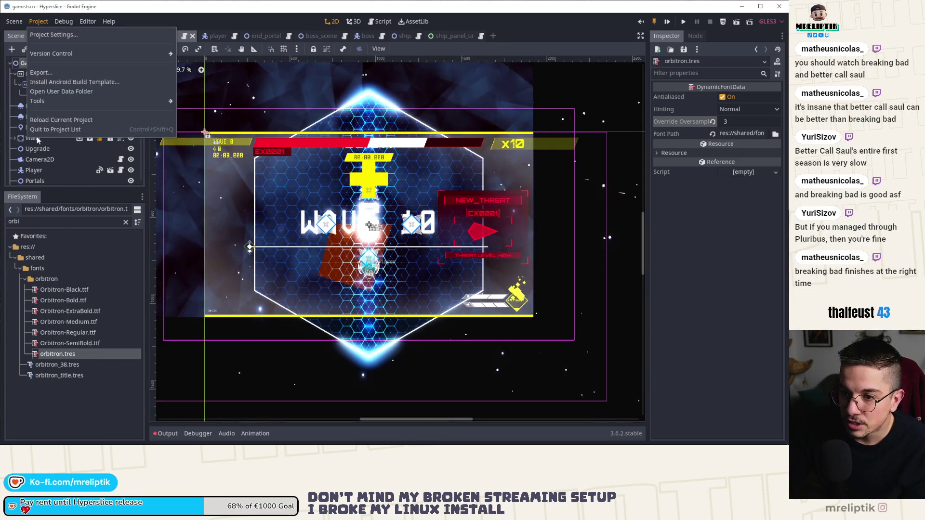
{"action": "left_click", "coordinate": [61, 119]}
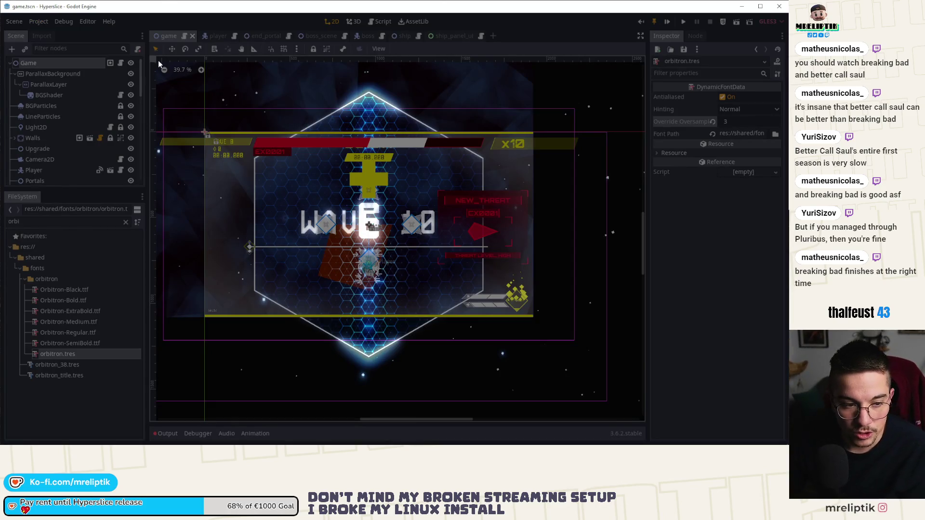
{"action": "key", "text": "F5"}
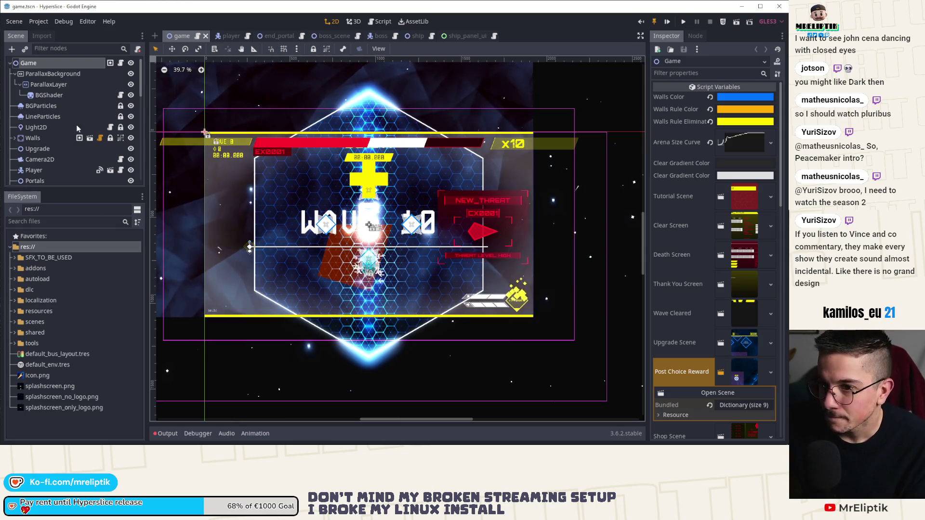
Switch to the ship_panel_ui scene and frame the panel at 200% zoom
{"action": "scroll", "coordinate": [309, 151], "scroll_direction": "up", "scroll_amount": 5}
{"action": "scroll", "coordinate": [417, 100], "scroll_direction": "down", "scroll_amount": 3}
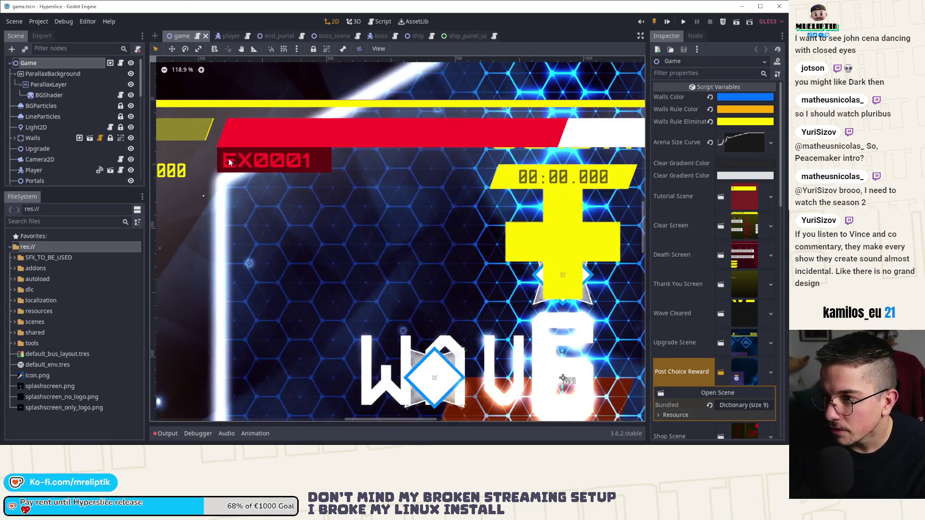
{"action": "left_click", "coordinate": [458, 36]}
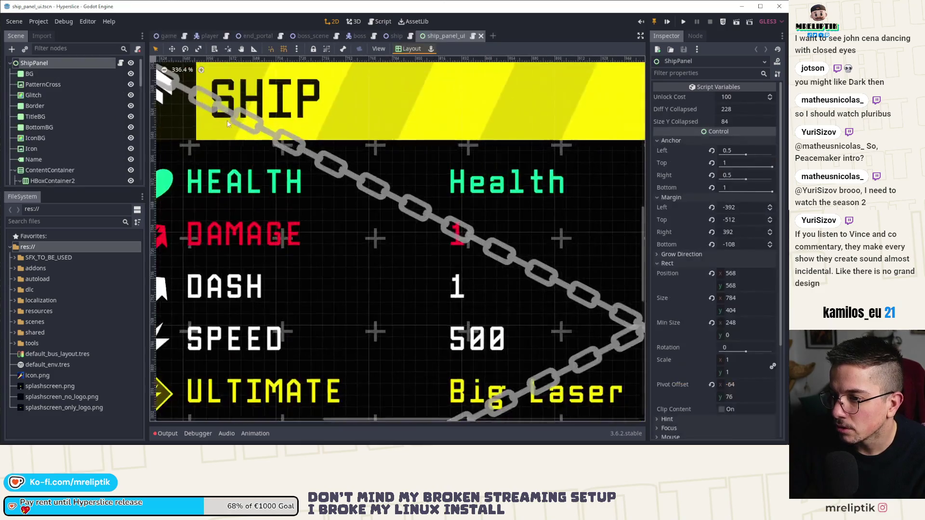
{"action": "key", "text": "f"}
{"action": "key", "text": "2"}
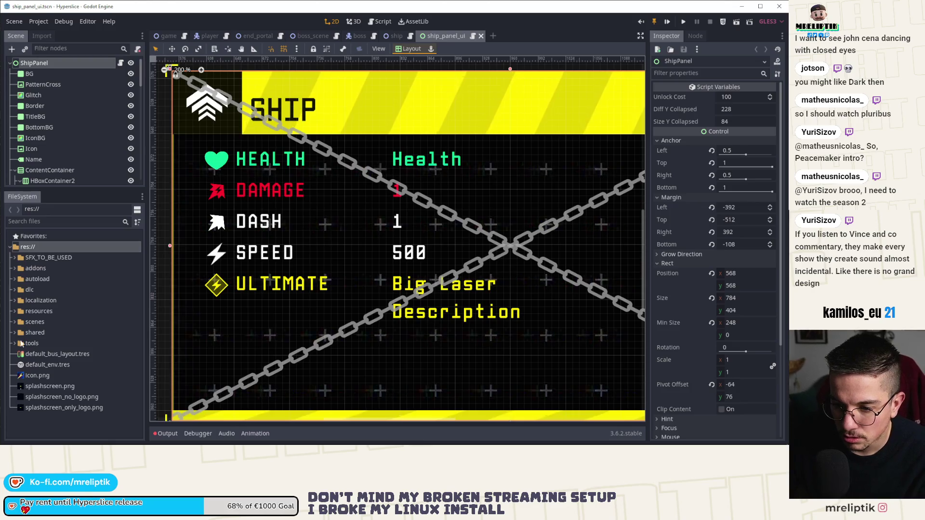
Expand shared > fonts in FileSystem and inspect the AldotheApache.ttf font data
{"action": "left_click", "coordinate": [14, 332]}
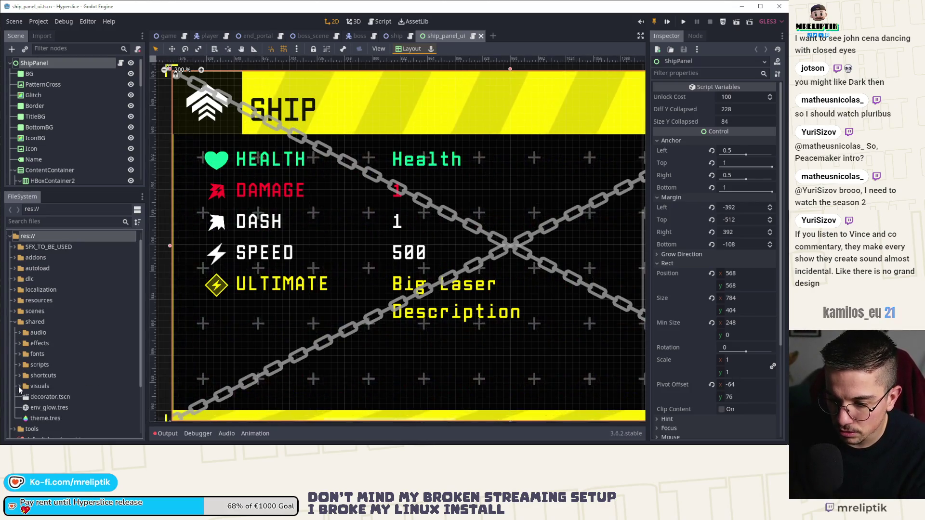
{"action": "left_click", "coordinate": [19, 343]}
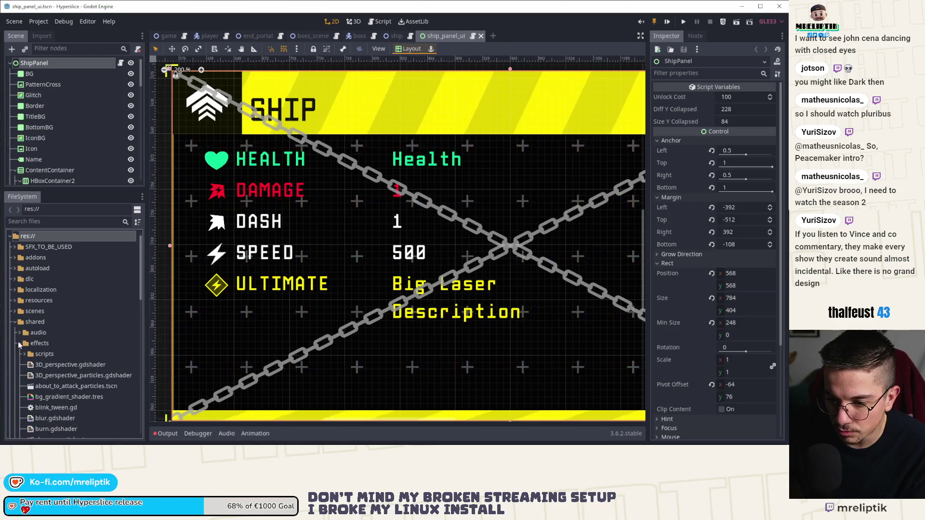
{"action": "scroll", "coordinate": [47, 365], "scroll_direction": "down", "scroll_amount": 2}
{"action": "left_click", "coordinate": [24, 303]}
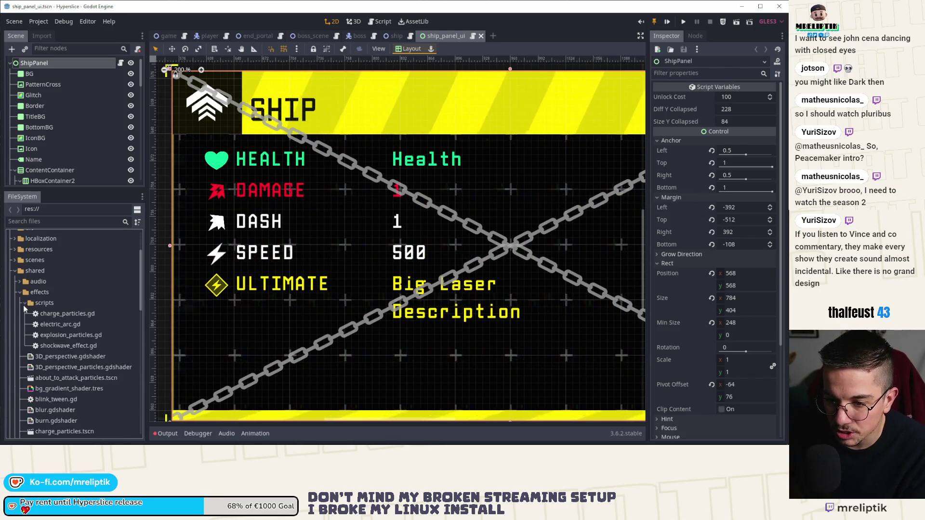
{"action": "left_click", "coordinate": [24, 303]}
{"action": "left_click", "coordinate": [20, 292]}
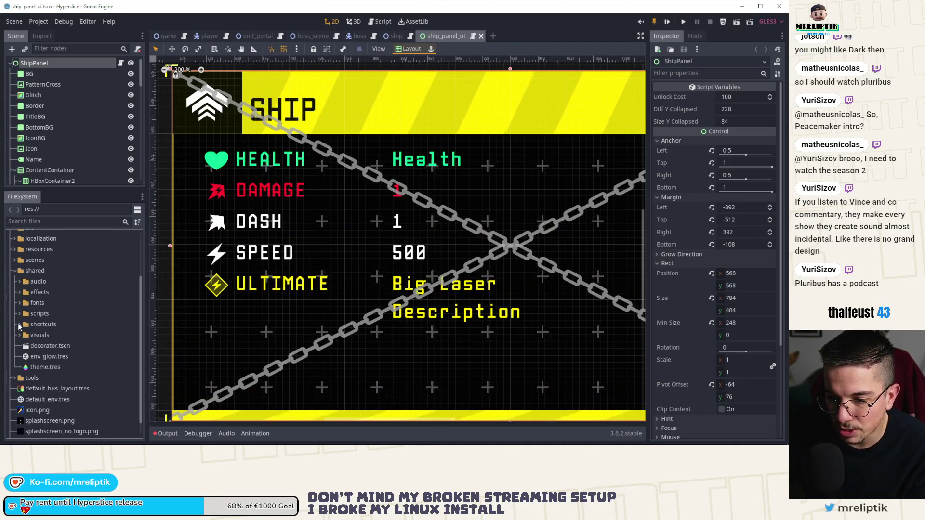
{"action": "left_click", "coordinate": [24, 303]}
{"action": "scroll", "coordinate": [54, 340], "scroll_direction": "down", "scroll_amount": 3}
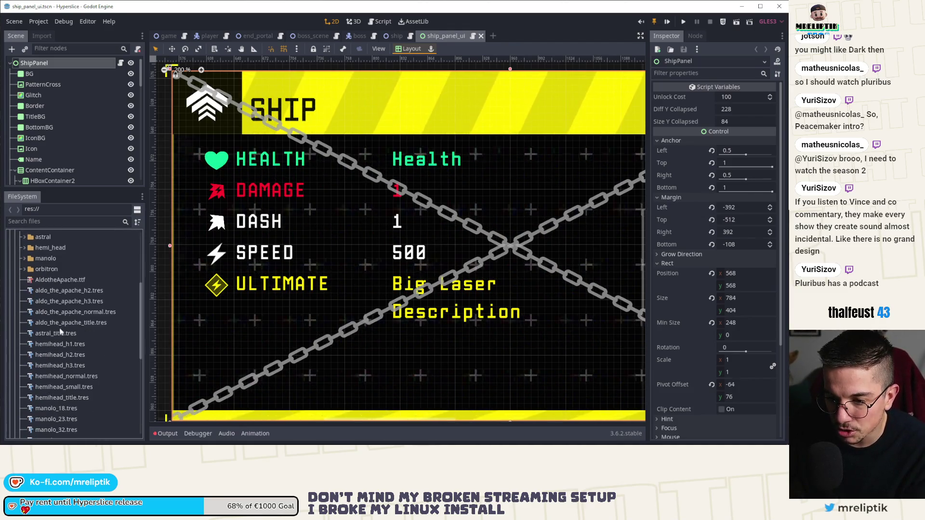
{"action": "left_click", "coordinate": [74, 281]}
{"action": "double_click", "coordinate": [74, 284]}
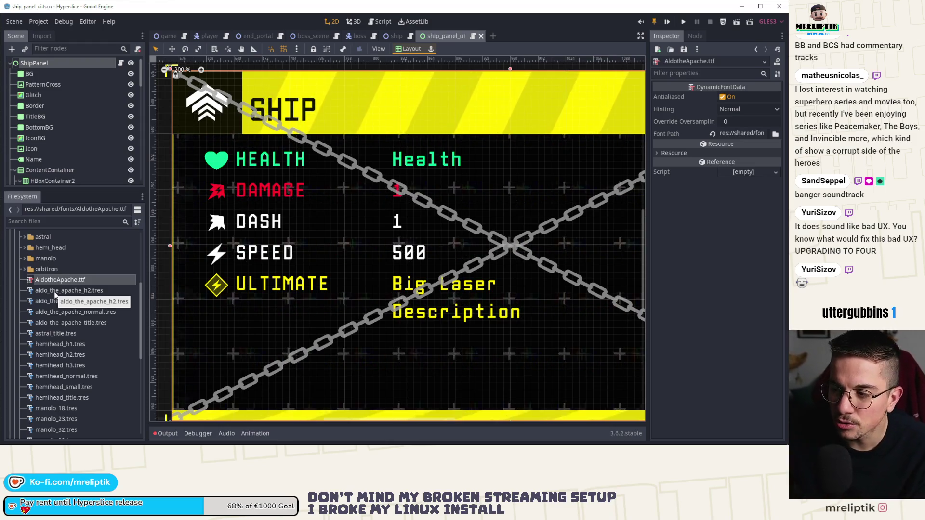
Zoom out, deselect, and pan to centre the SHIP panel with its LOCKED label and 100 price
{"action": "scroll", "coordinate": [201, 236], "scroll_direction": "down", "scroll_amount": 5}
{"action": "scroll", "coordinate": [202, 233], "scroll_direction": "down", "scroll_amount": 4}
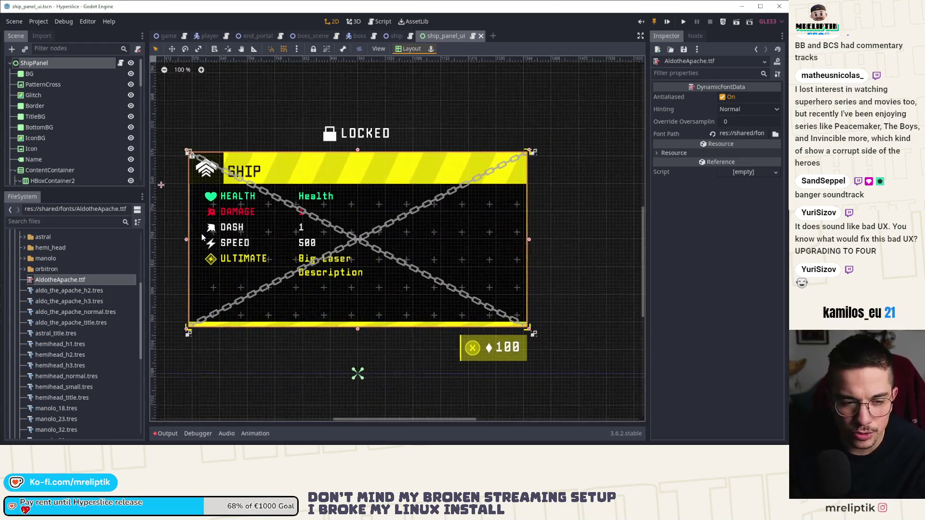
{"action": "left_click", "coordinate": [399, 111]}
{"action": "scroll", "coordinate": [324, 231], "scroll_direction": "up", "scroll_amount": 3}
{"action": "left_click_drag", "start_coordinate": [324, 231], "coordinate": [357, 220]}
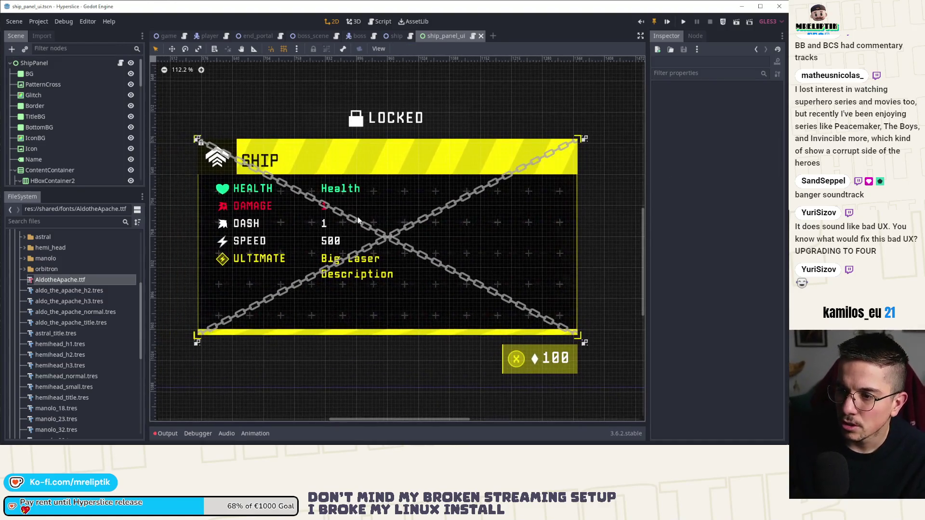